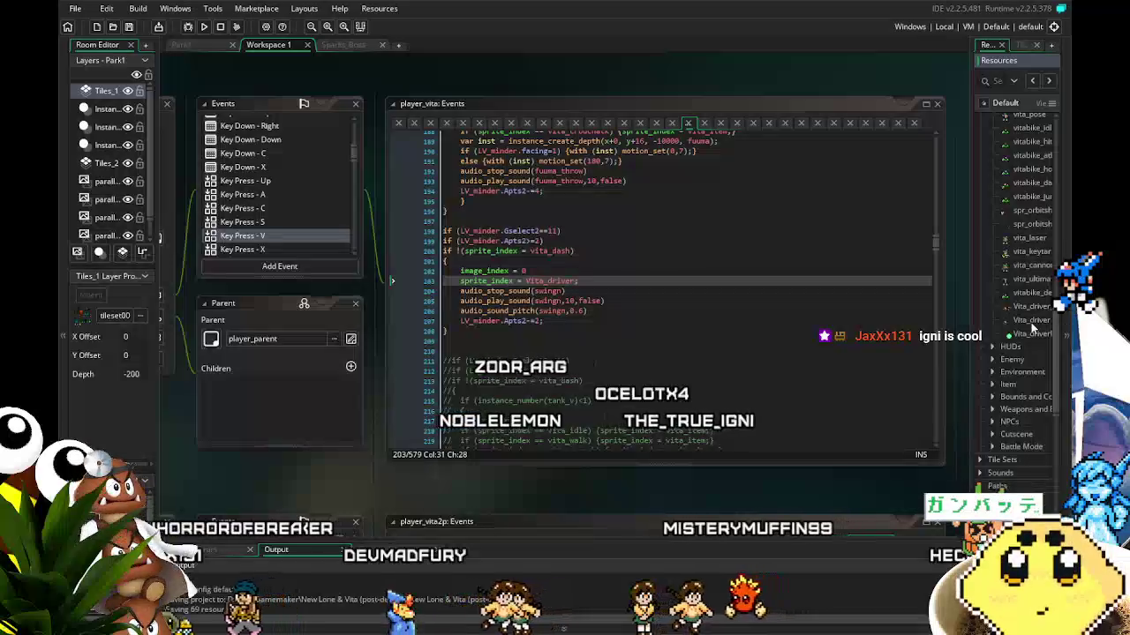
# - Widen the Resources list, open the Vita_driver sprite and pause its 12-frame animation preview
pyautogui.moveTo(975, 362); pyautogui.dragTo(953, 367)
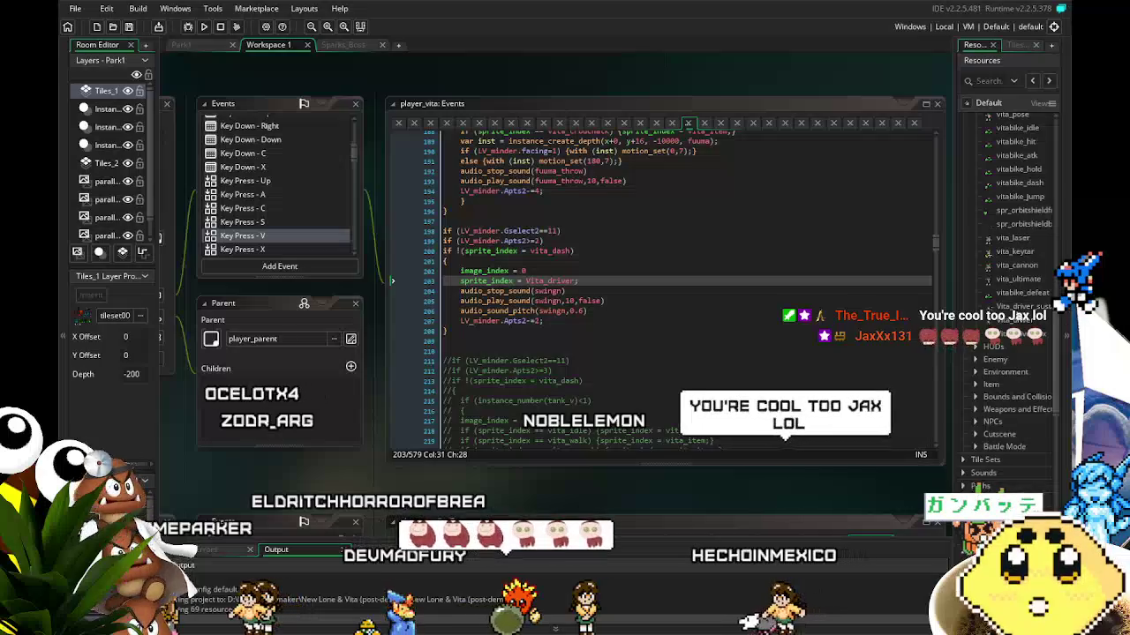
pyautogui.doubleClick(1026, 329)
pyautogui.doubleClick(1022, 306)
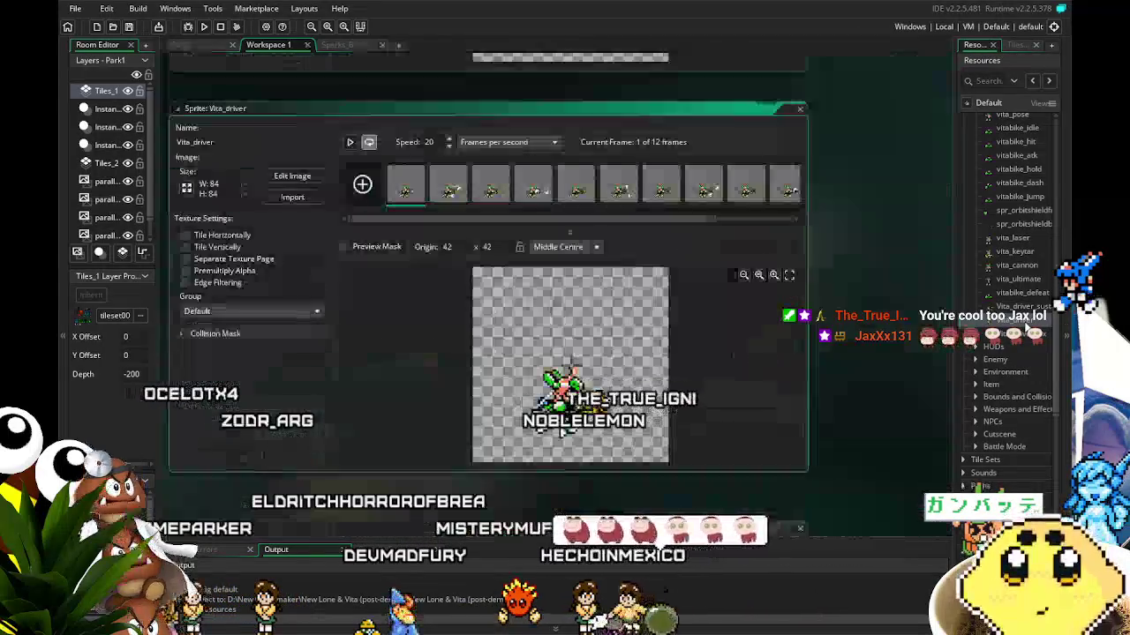
pyautogui.click(349, 143)
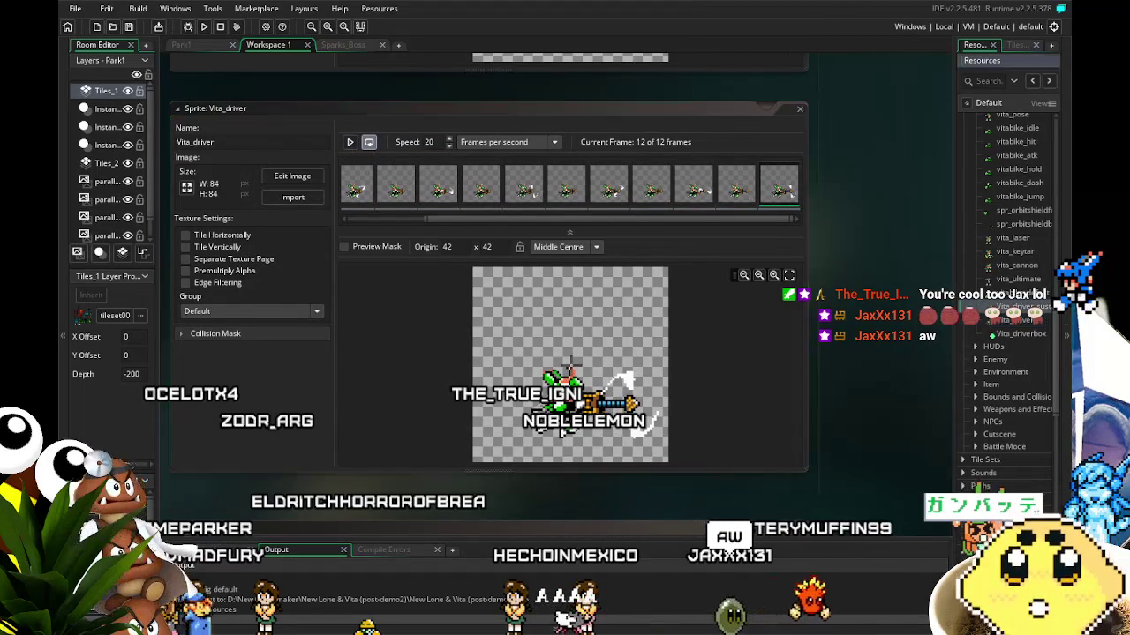
# - Open the Vita_driver_sustain sprite and pause its animation preview
pyautogui.doubleClick(1022, 306)
pyautogui.click(353, 143)
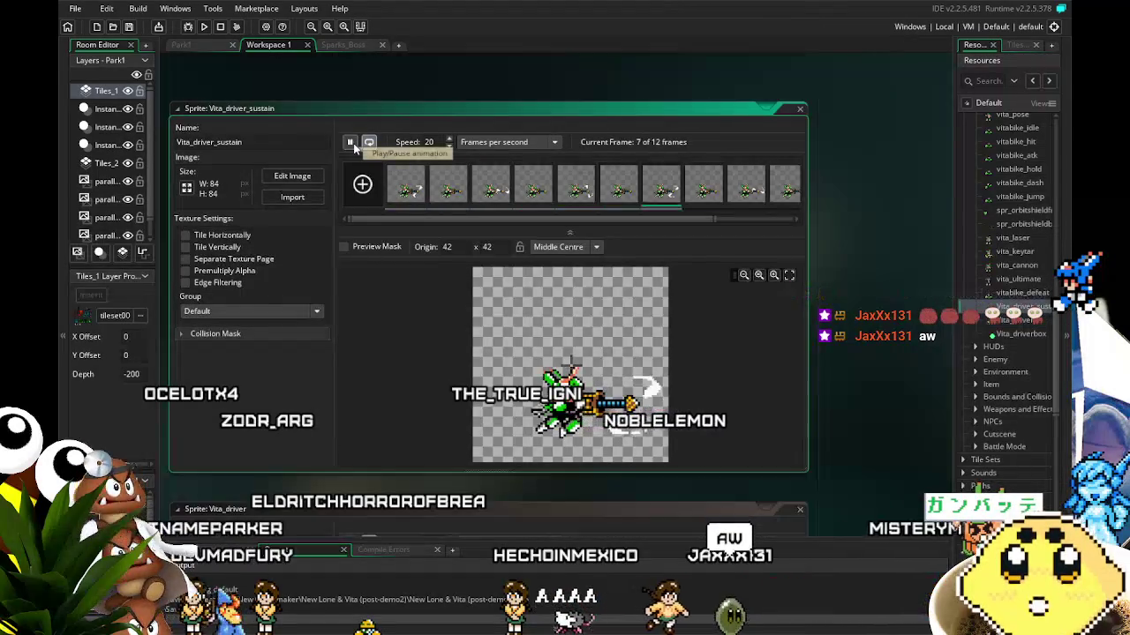
pyautogui.click(350, 142)
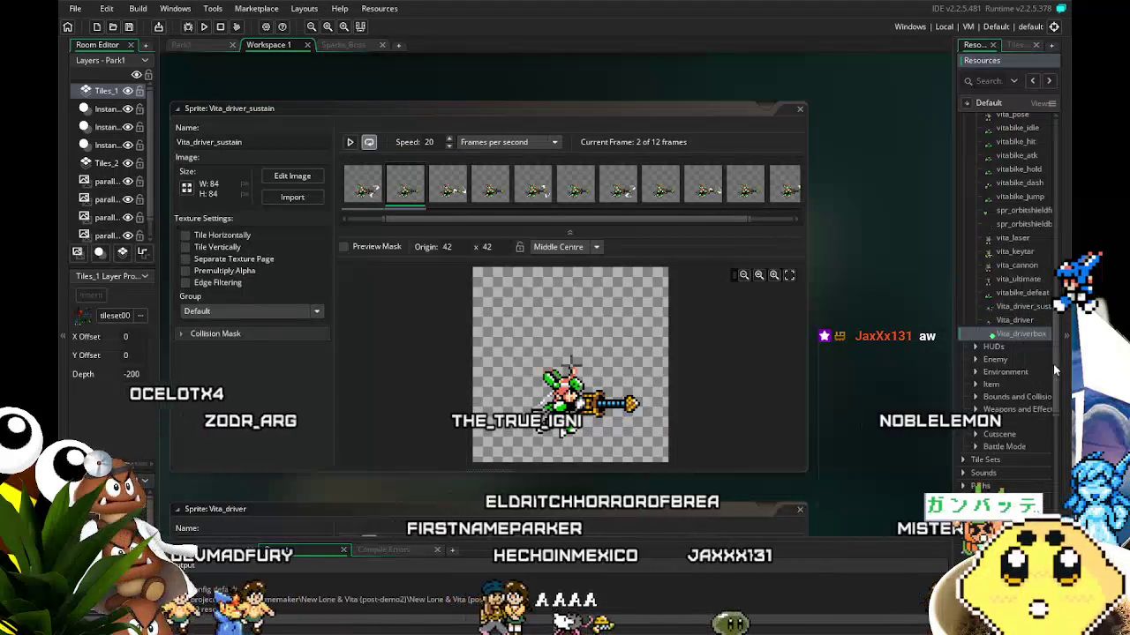
# - Bring the player_vita object and its events back up from the Objects list
pyautogui.scroll(-15, 1056, 466)
pyautogui.scroll(-6, 1056, 466)
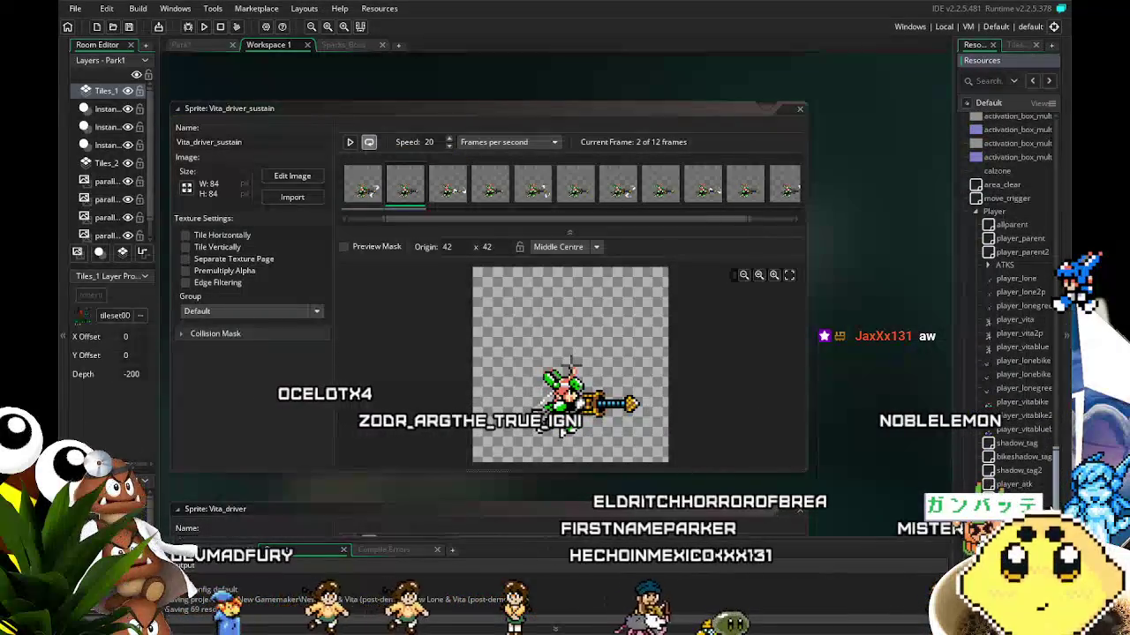
pyautogui.scroll(1, 1006, 278)
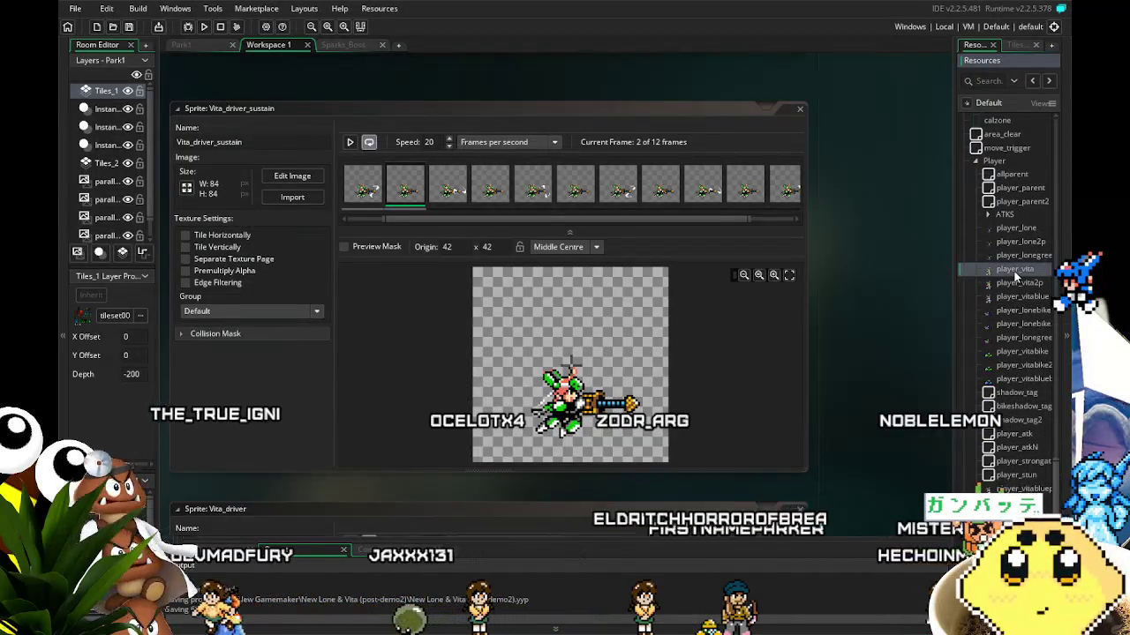
pyautogui.doubleClick(1015, 270)
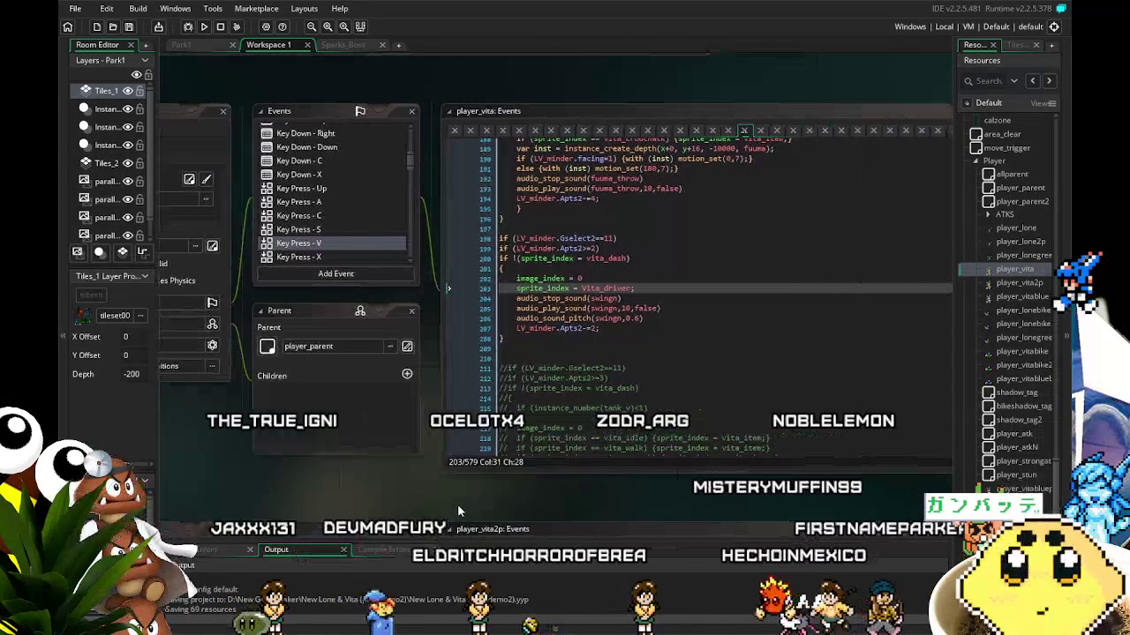
# - Review lines 204–211 of Vita's Key Press V code, then open player_lone and LV_minder
pyautogui.click(630, 300)
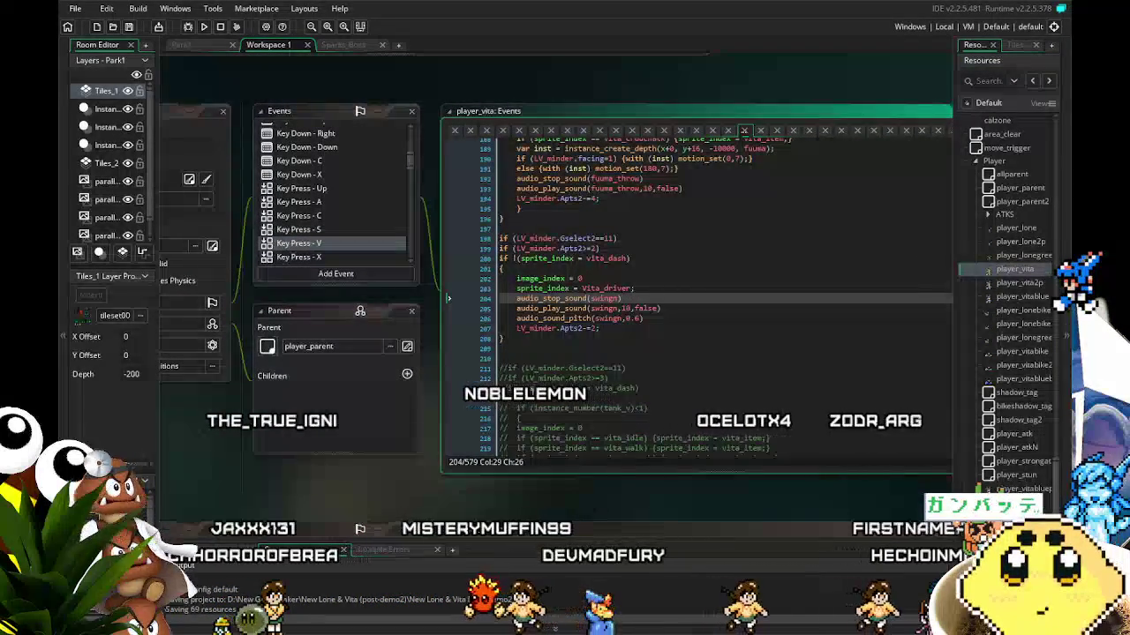
pyautogui.click(621, 381)
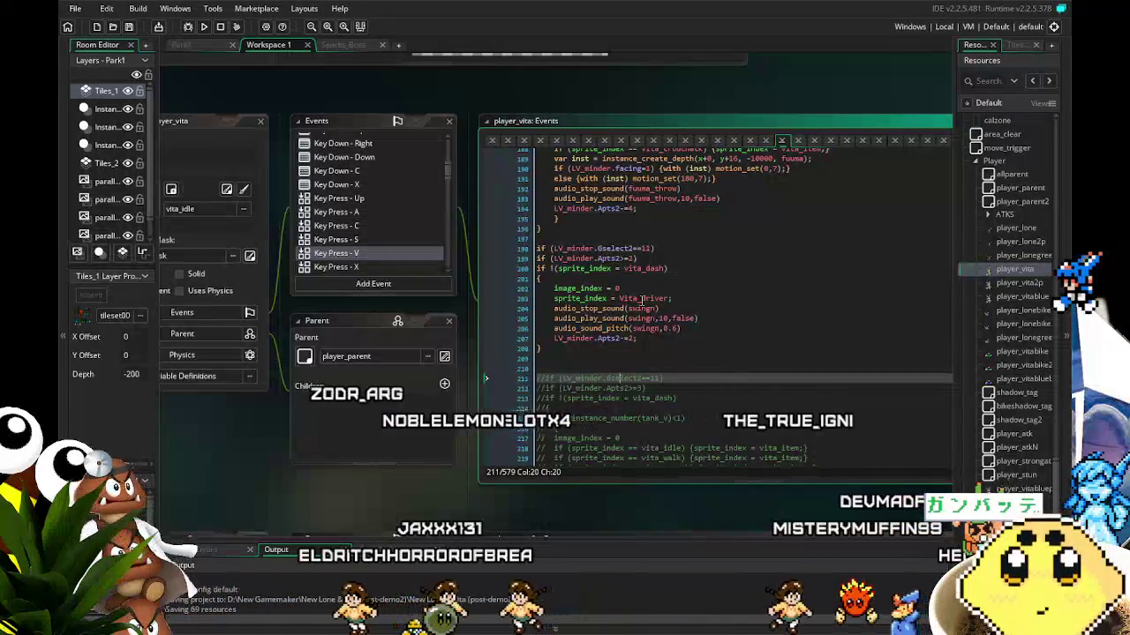
pyautogui.scroll(2, 1007, 271)
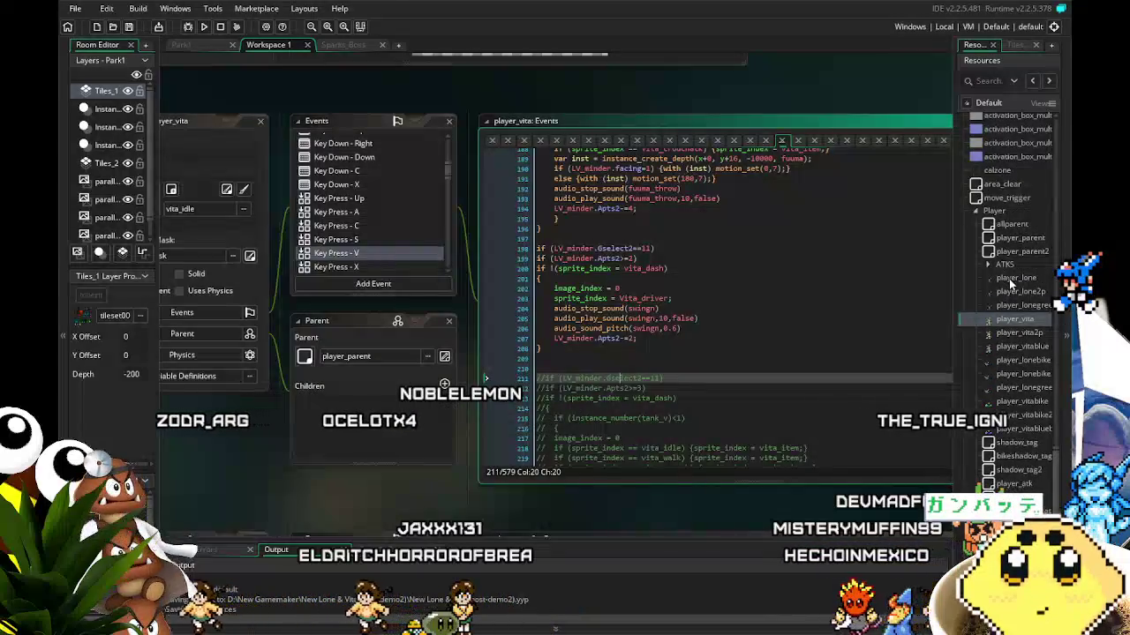
pyautogui.doubleClick(1022, 279)
pyautogui.scroll(10, 1008, 255)
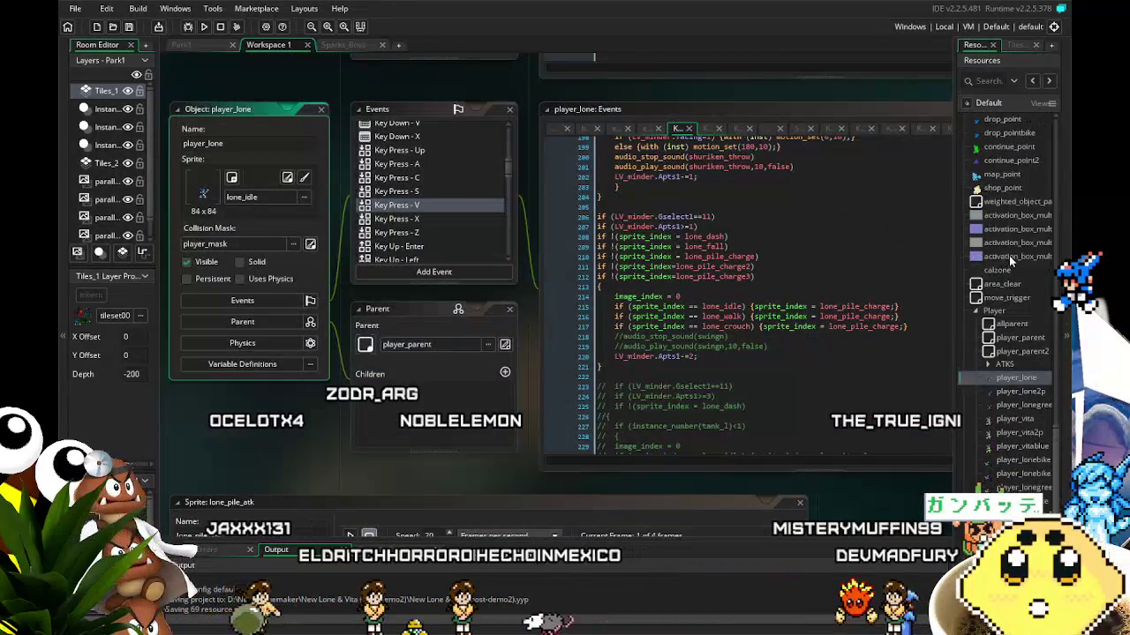
pyautogui.doubleClick(1000, 238)
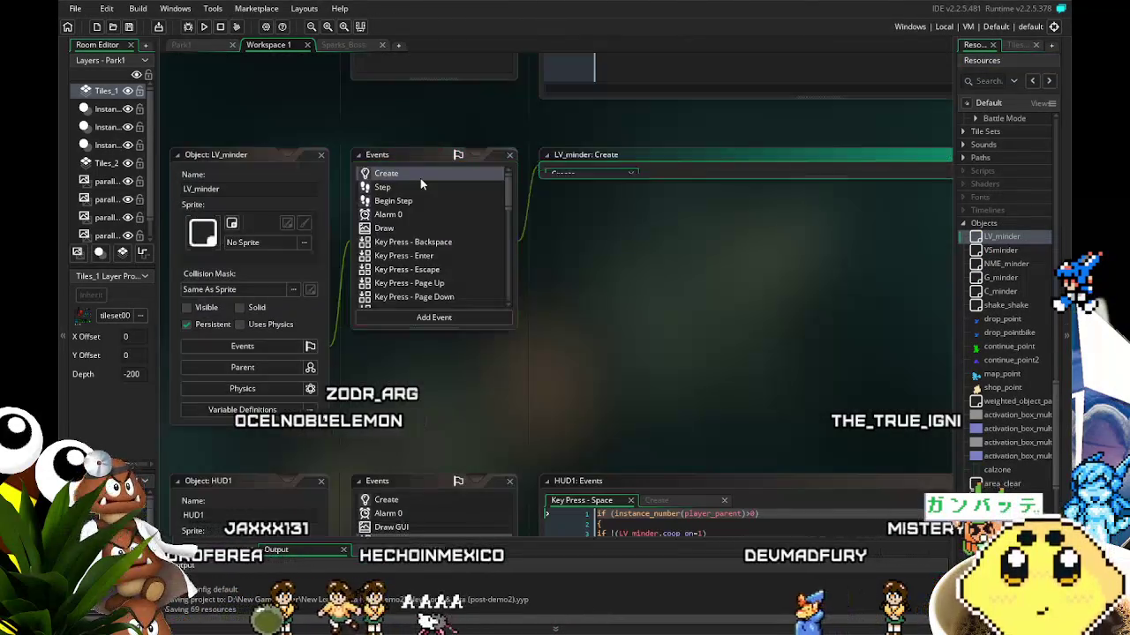
# - Read through LV_minder's Create event variables, then switch to the G_minder object
pyautogui.click(420, 176)
pyautogui.scroll(-2, 631, 309)
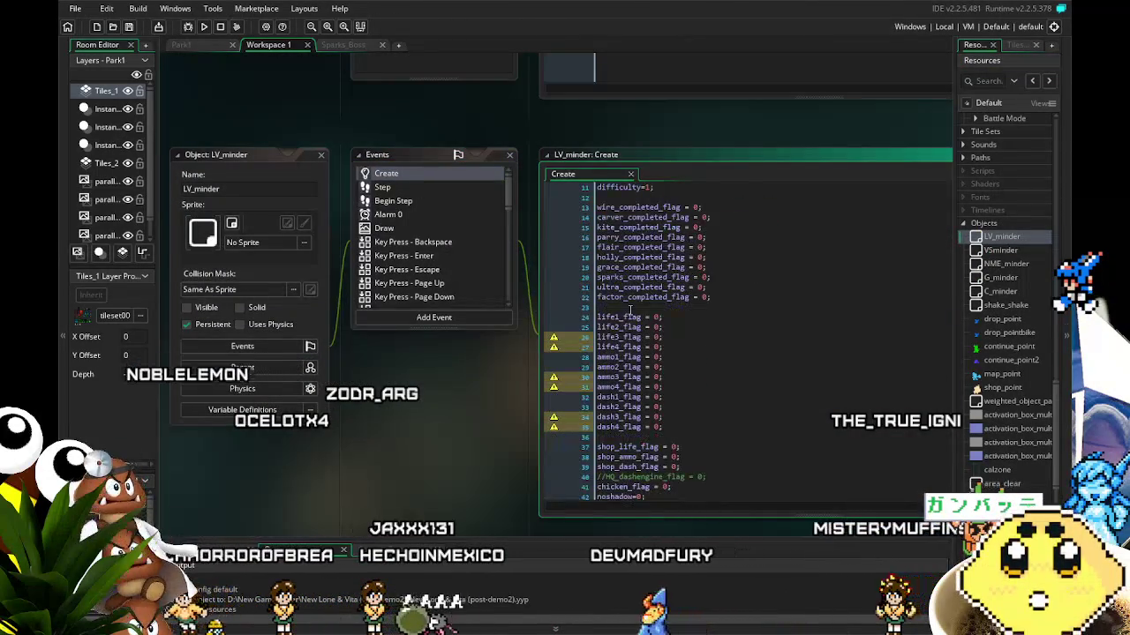
pyautogui.scroll(-10, 630, 309)
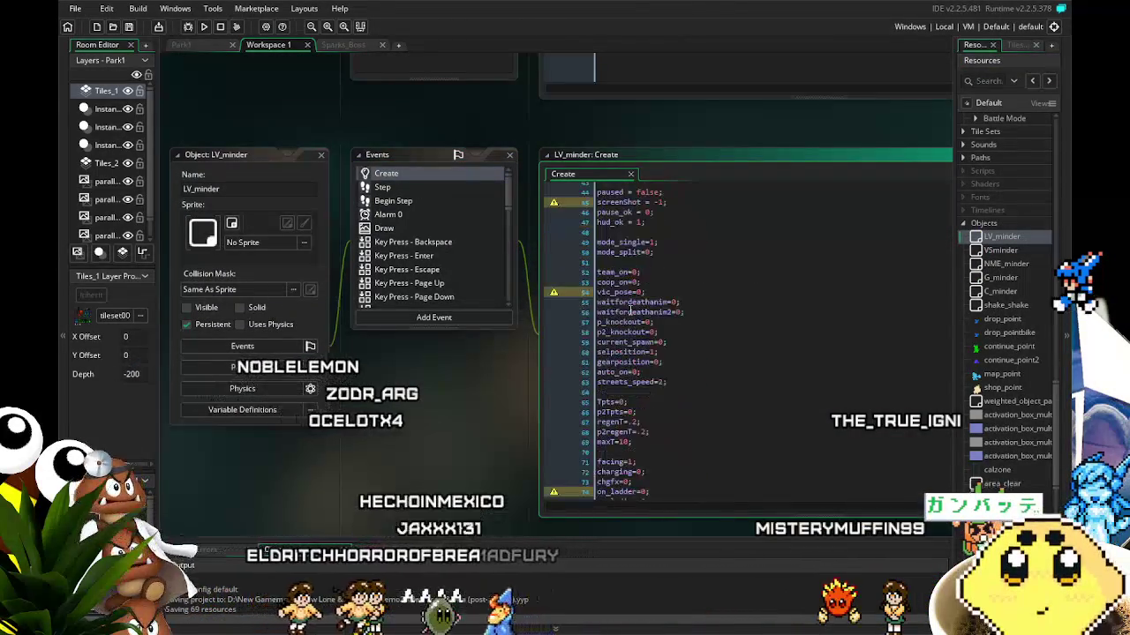
pyautogui.scroll(-2, 630, 311)
pyautogui.scroll(-8, 630, 311)
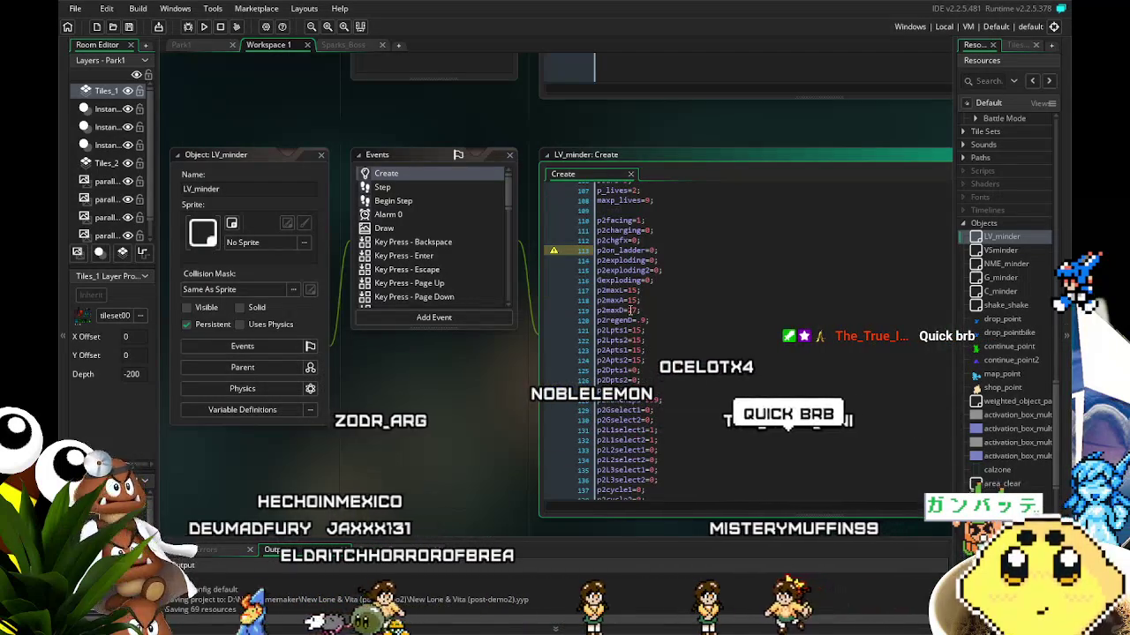
pyautogui.scroll(3, 630, 309)
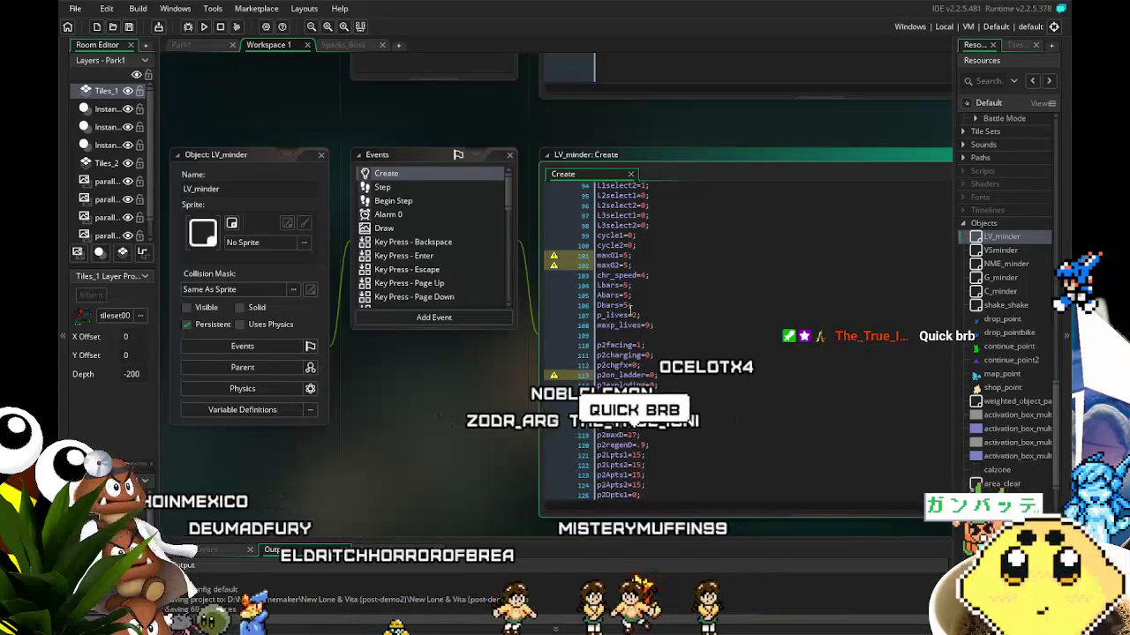
pyautogui.scroll(7, 630, 308)
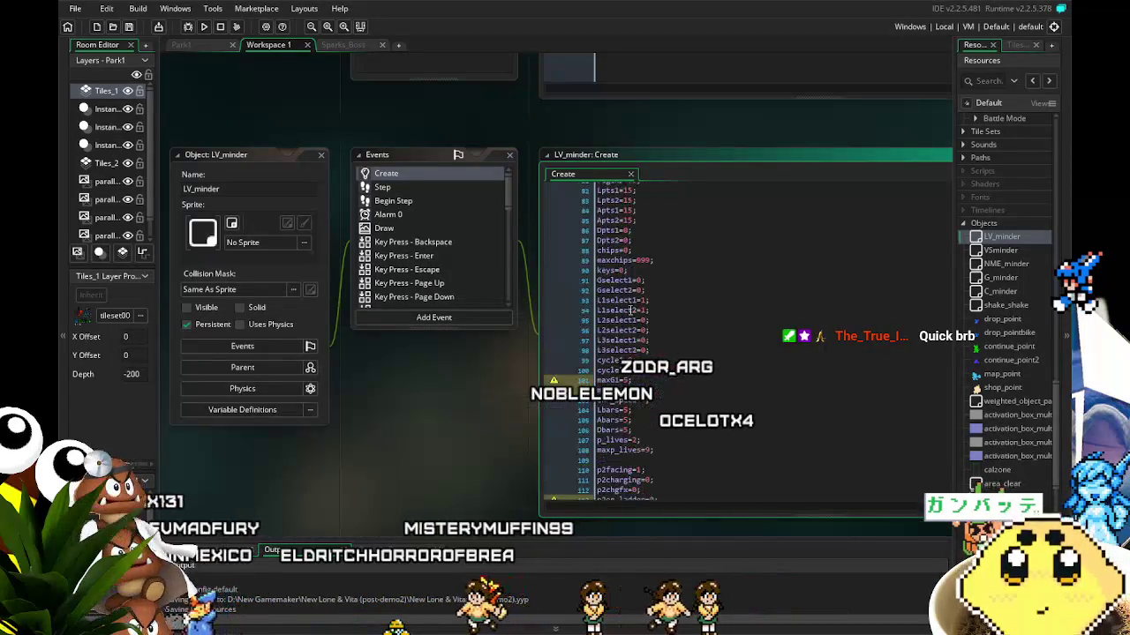
pyautogui.scroll(9, 630, 311)
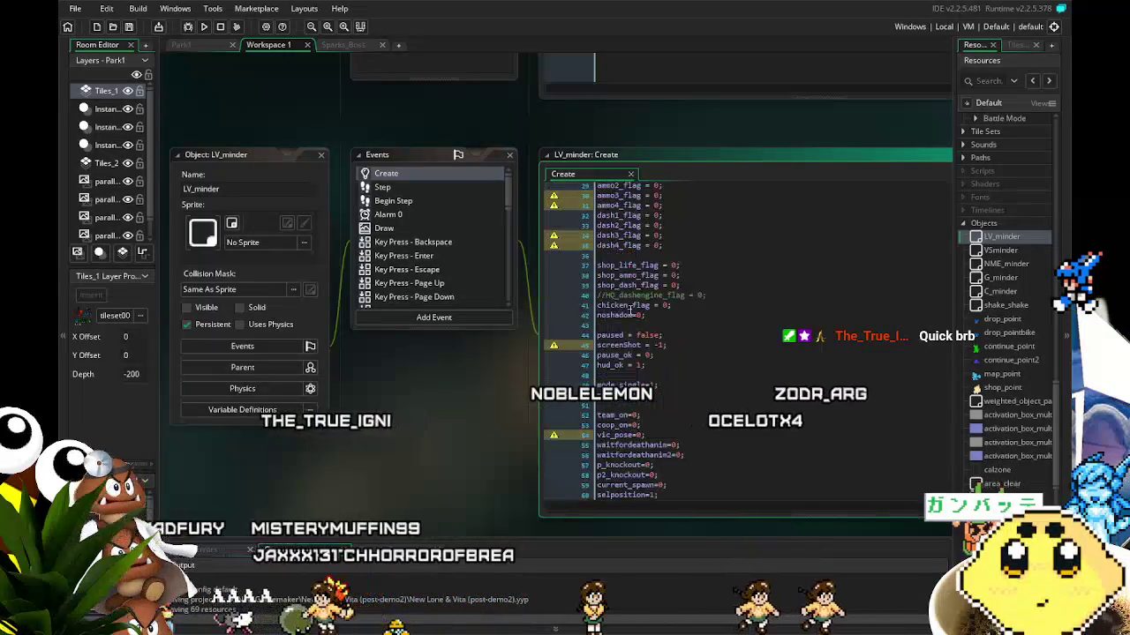
pyautogui.scroll(2, 630, 311)
pyautogui.scroll(-1, 630, 311)
pyautogui.scroll(-9, 630, 310)
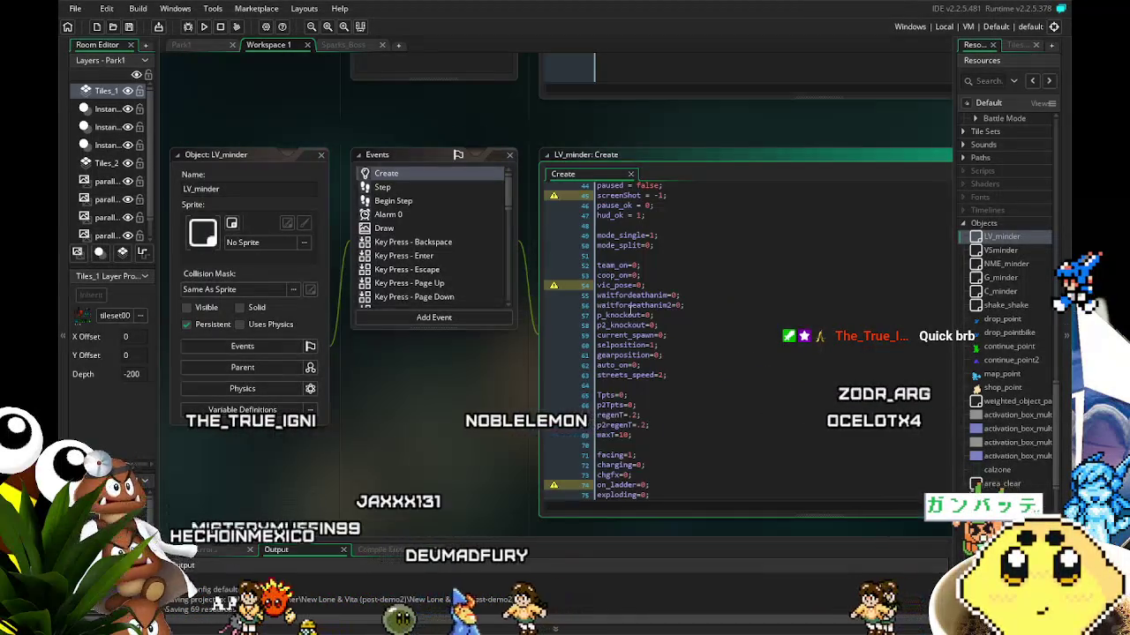
pyautogui.scroll(-3, 630, 309)
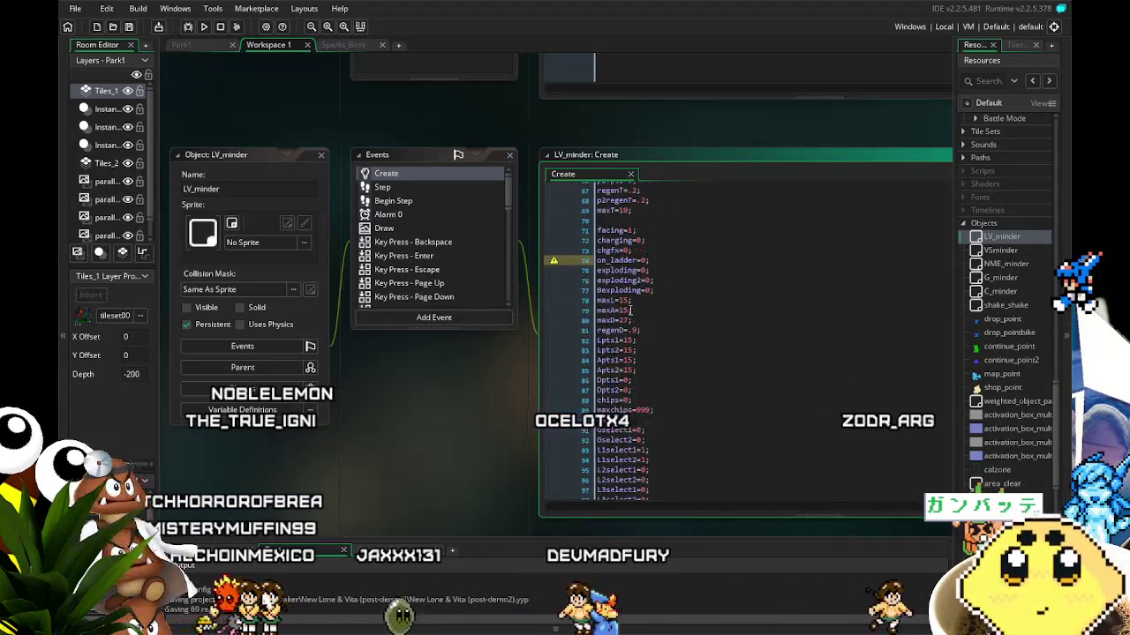
pyautogui.scroll(-2, 631, 311)
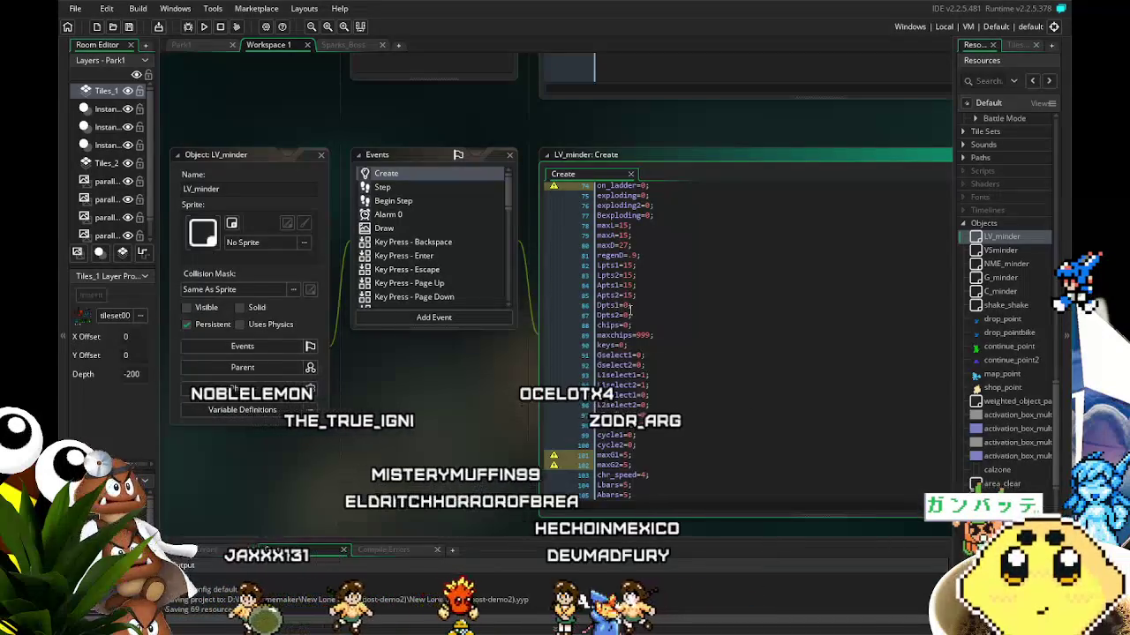
pyautogui.scroll(-3, 630, 309)
pyautogui.doubleClick(1023, 278)
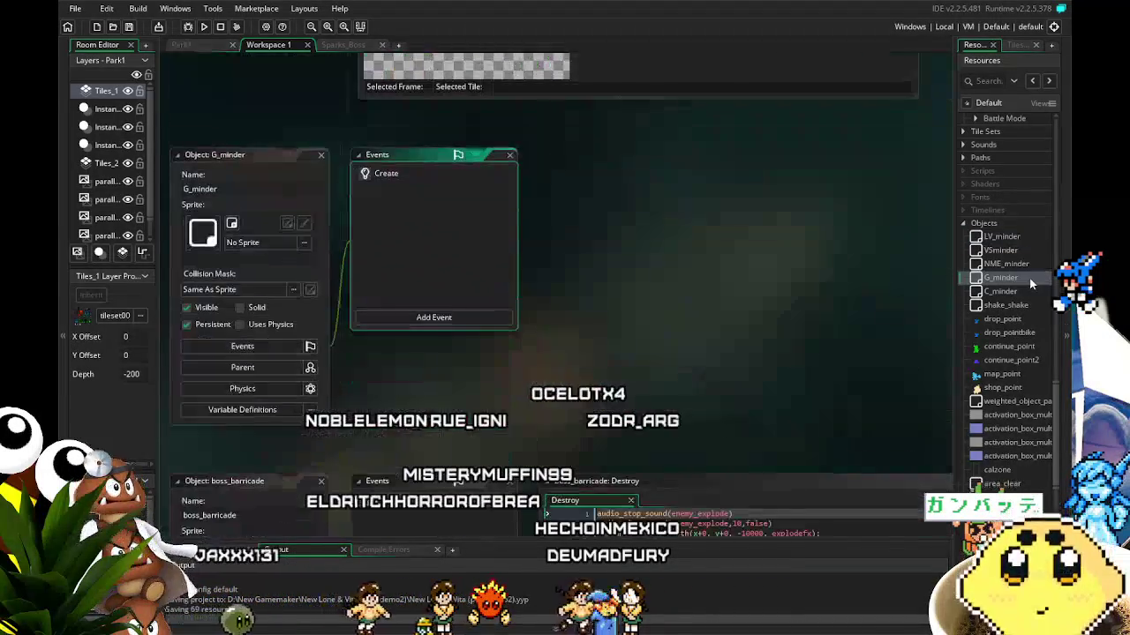
pyautogui.click(438, 173)
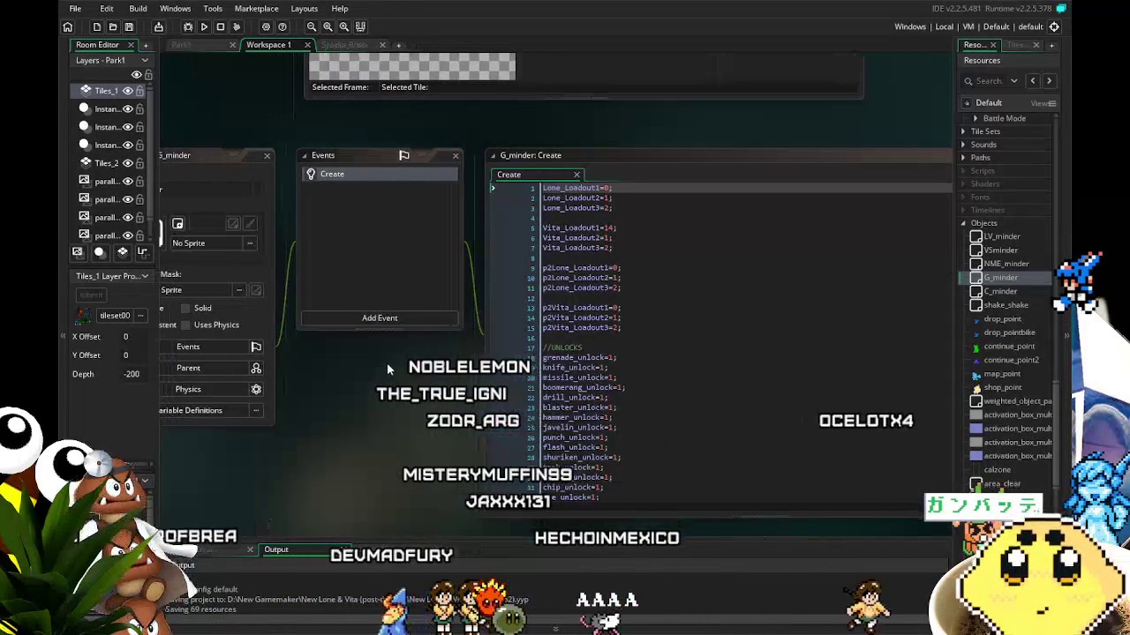
pyautogui.click(651, 236)
pyautogui.hotkey('ctrl', 's')
pyautogui.write('1')
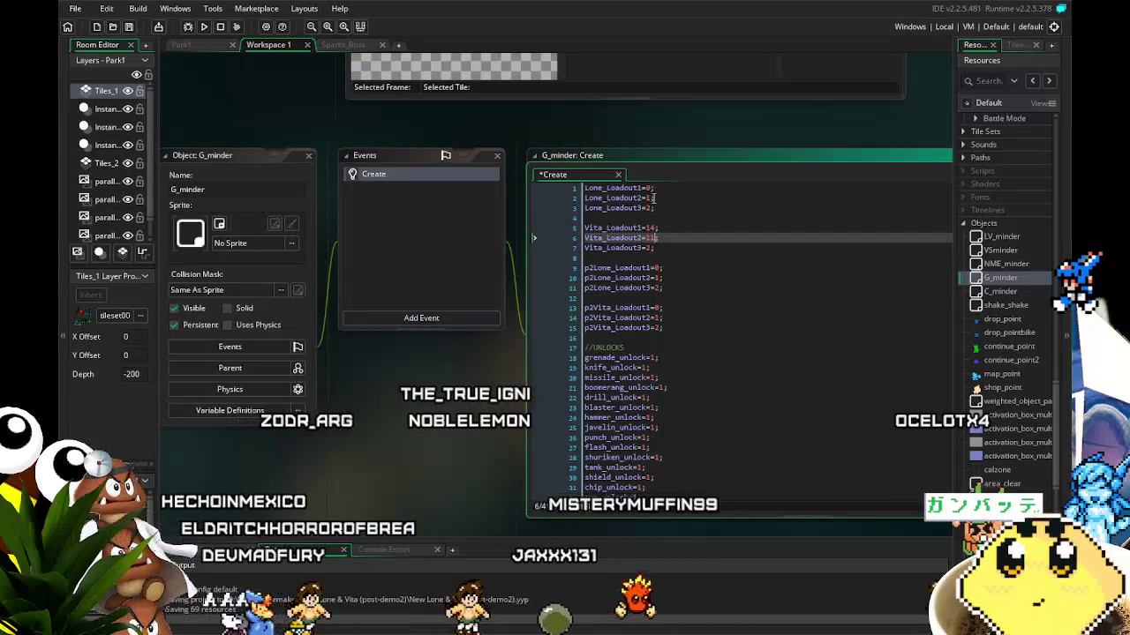
pyautogui.click(651, 197)
pyautogui.write('1')
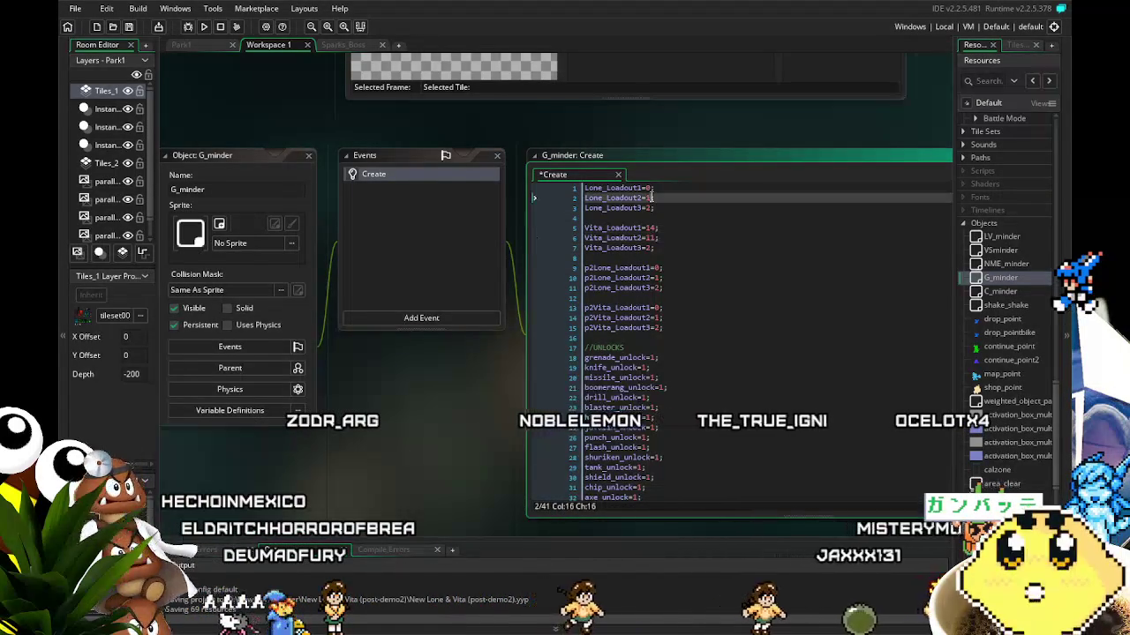
pyautogui.click(674, 319)
pyautogui.moveTo(450, 399); pyautogui.dragTo(491, 390)
pyautogui.click(693, 189)
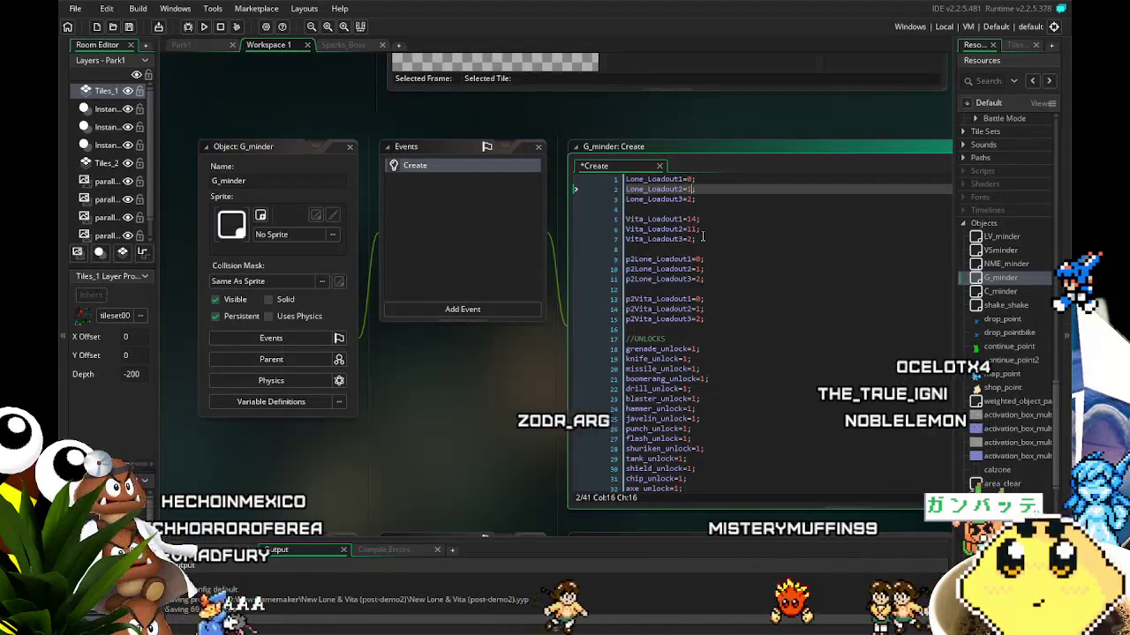
pyautogui.press('BackSpace')
pyautogui.write('4')
pyautogui.click(693, 198)
pyautogui.press('BackSpace')
pyautogui.press('BackSpace')
pyautogui.write('11;')
pyautogui.hotkey('ctrl', 's')
pyautogui.click(630, 300)
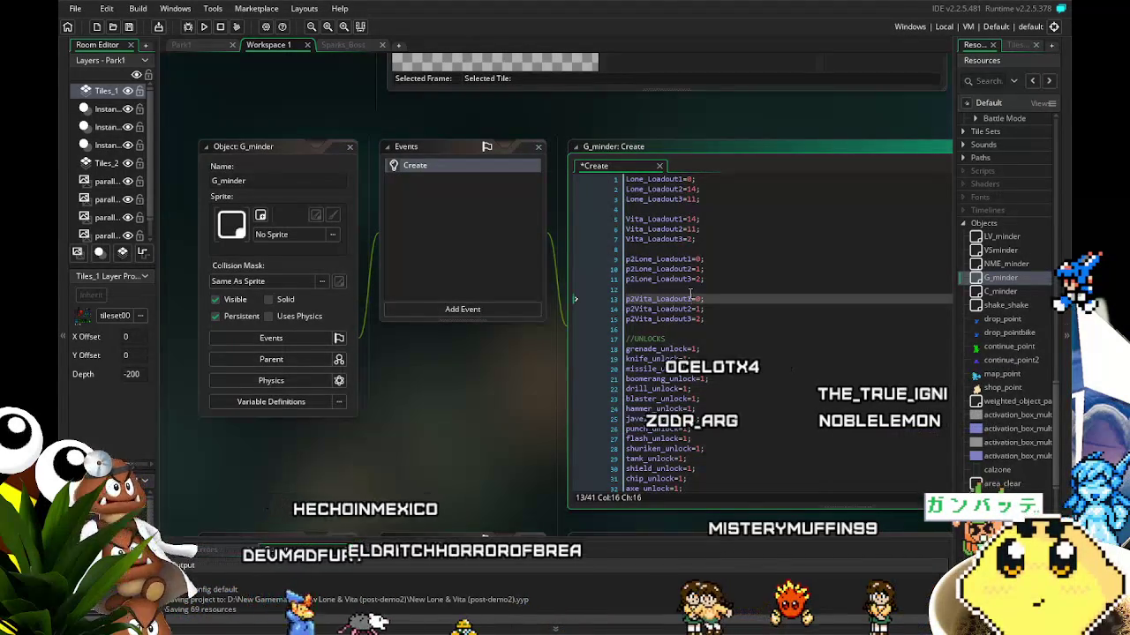
pyautogui.doubleClick(631, 300)
pyautogui.moveTo(474, 360); pyautogui.dragTo(501, 354)
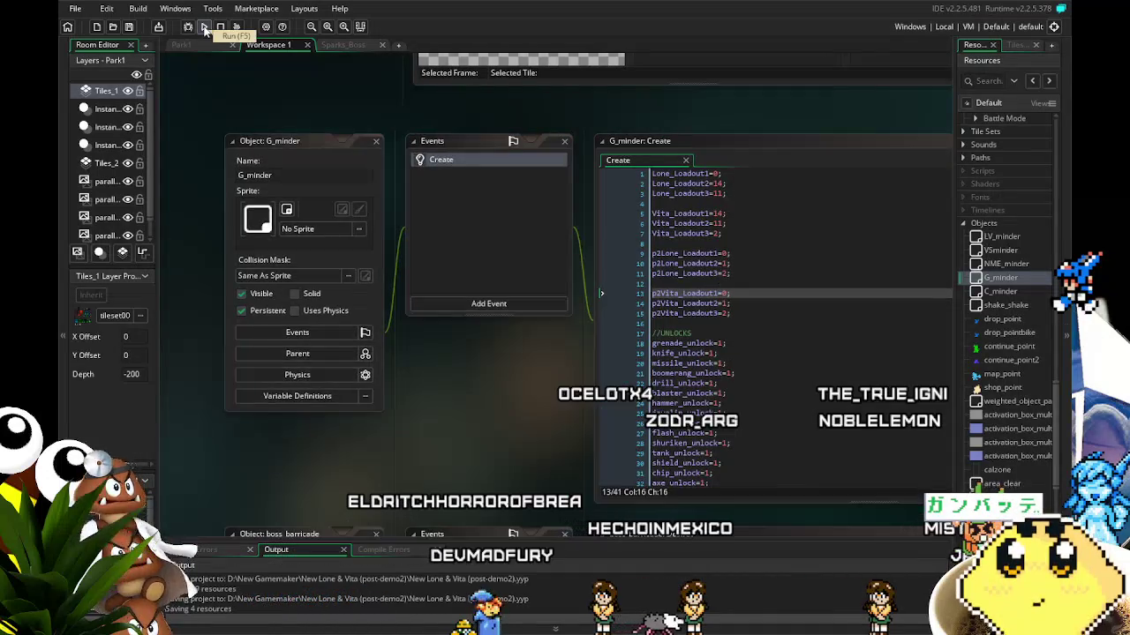
pyautogui.scroll(-5, 1006, 424)
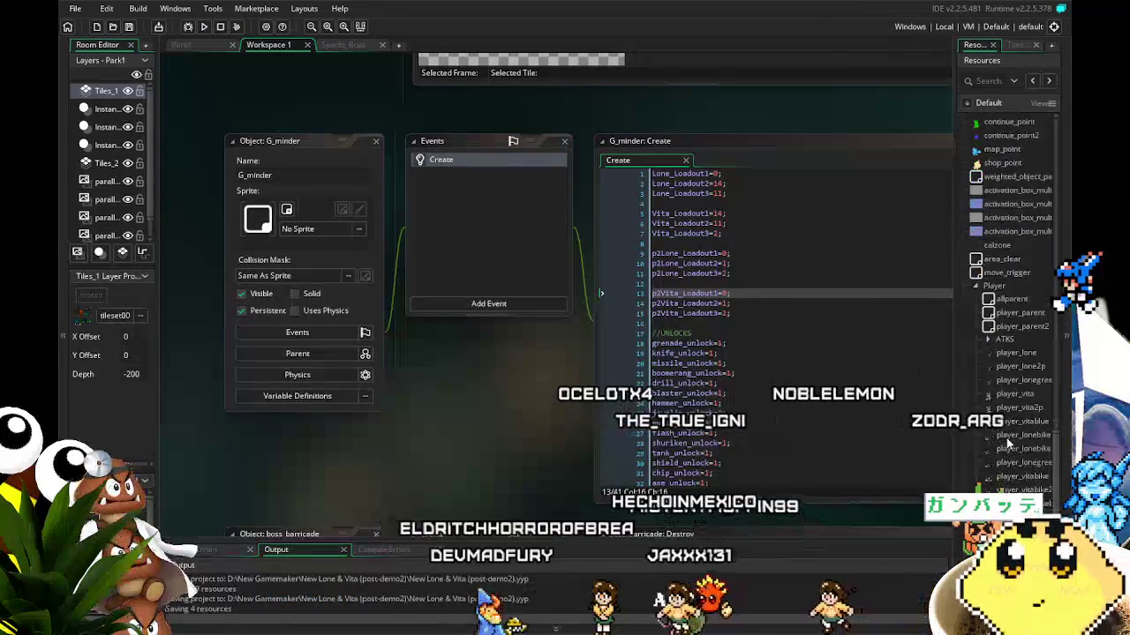
pyautogui.doubleClick(1013, 396)
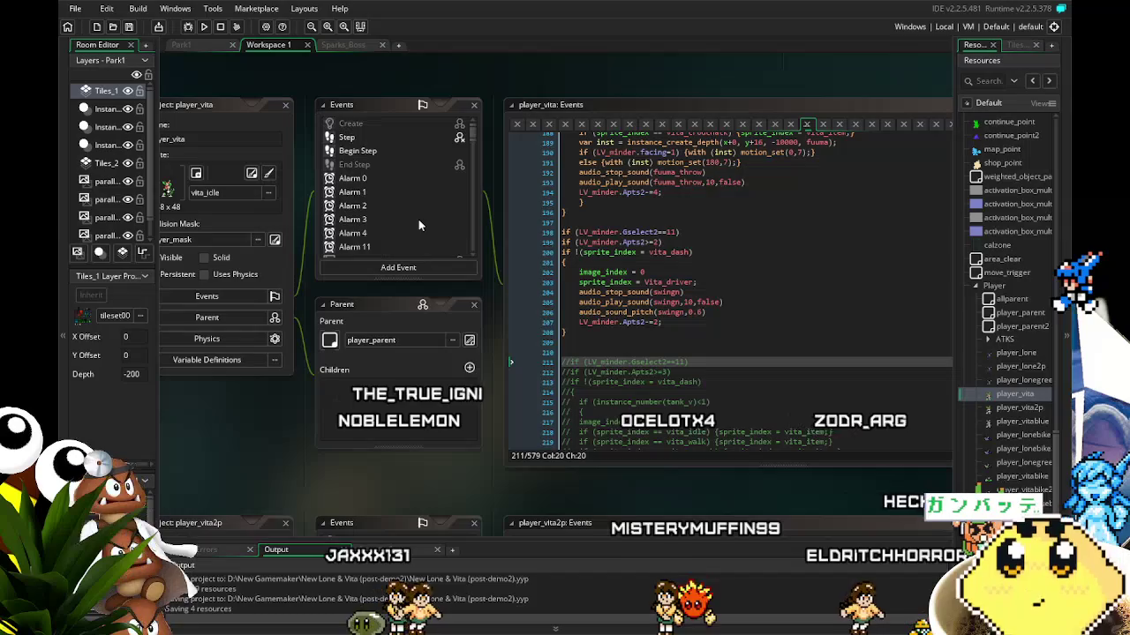
# - In player_vita's Step event, select the vita_dashjump if-block to copy it
pyautogui.scroll(10, 418, 219)
pyautogui.click(351, 138)
pyautogui.click(600, 376)
pyautogui.scroll(-18, 544, 337)
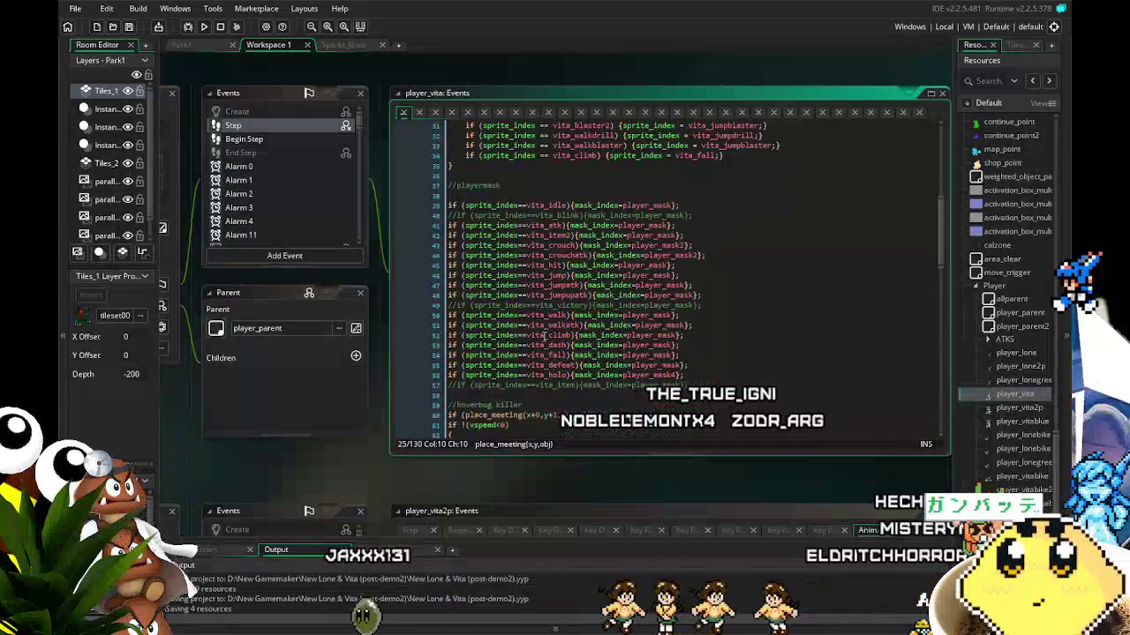
pyautogui.scroll(-5, 544, 336)
pyautogui.scroll(-10, 544, 336)
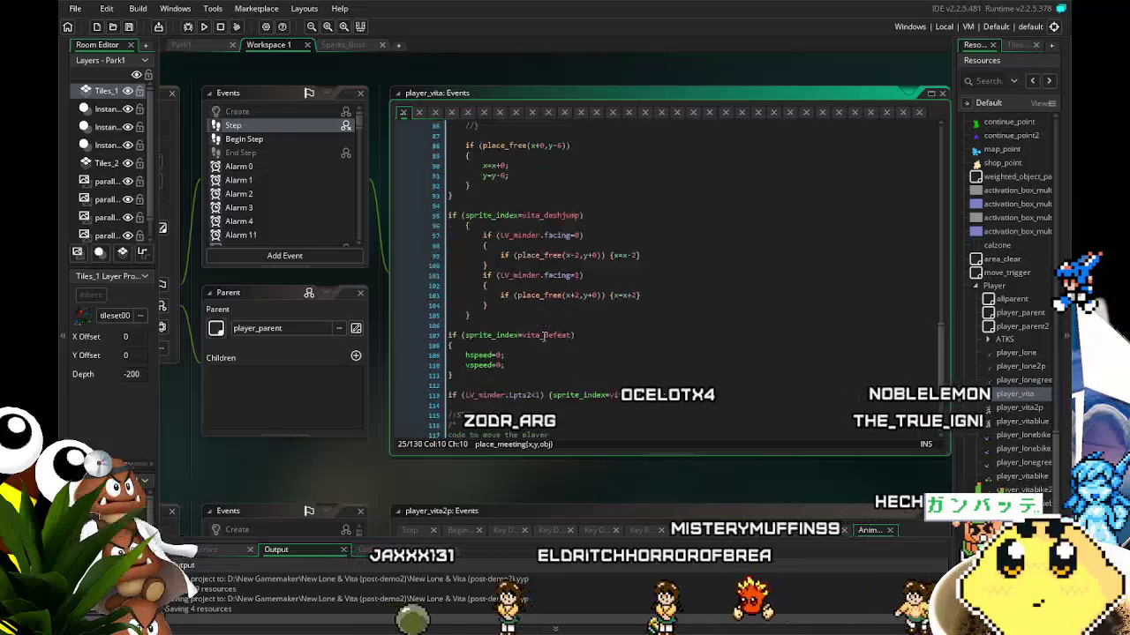
pyautogui.scroll(5, 545, 337)
pyautogui.moveTo(477, 313); pyautogui.dragTo(447, 213)
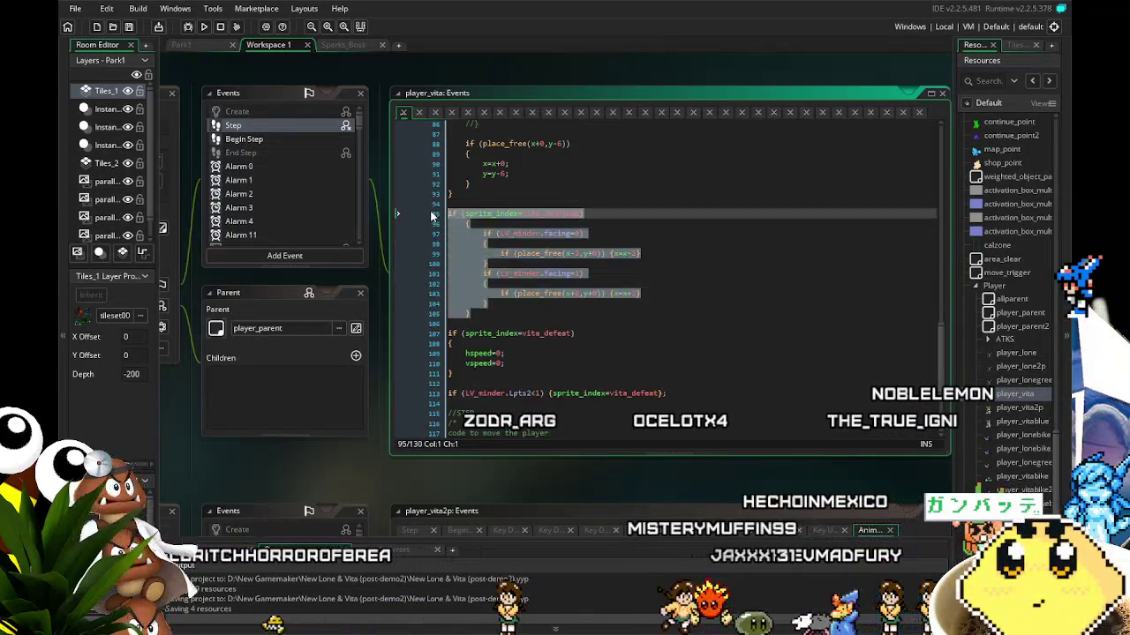
# - Paste the dashjump block into Begin Step below the VHammer spawning block
pyautogui.click(244, 139)
pyautogui.scroll(-11, 520, 324)
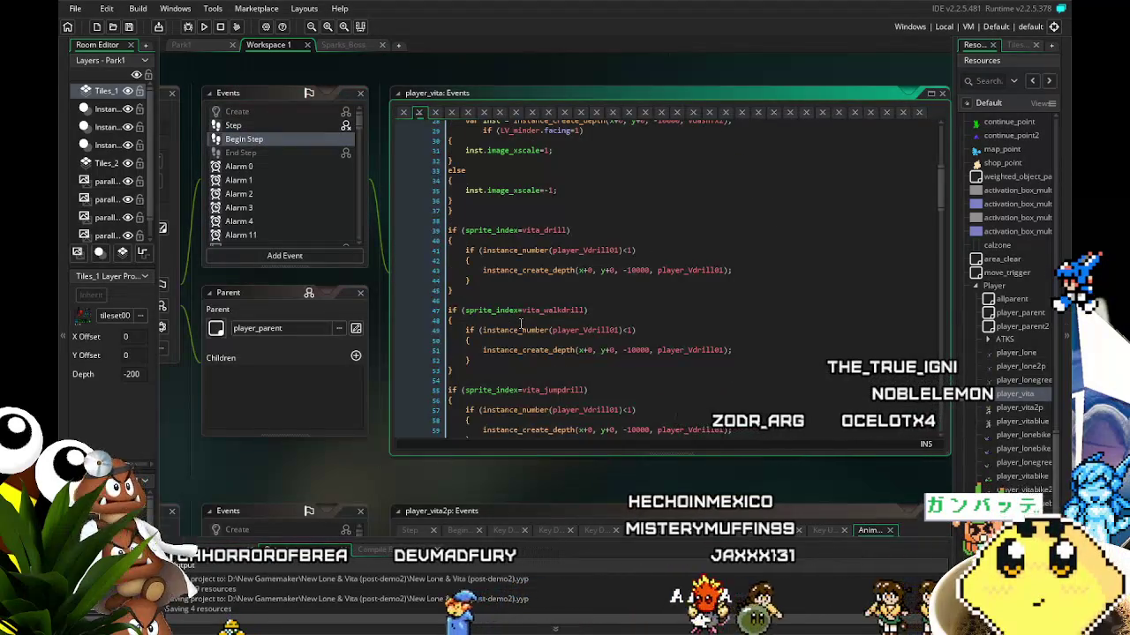
pyautogui.scroll(-13, 521, 324)
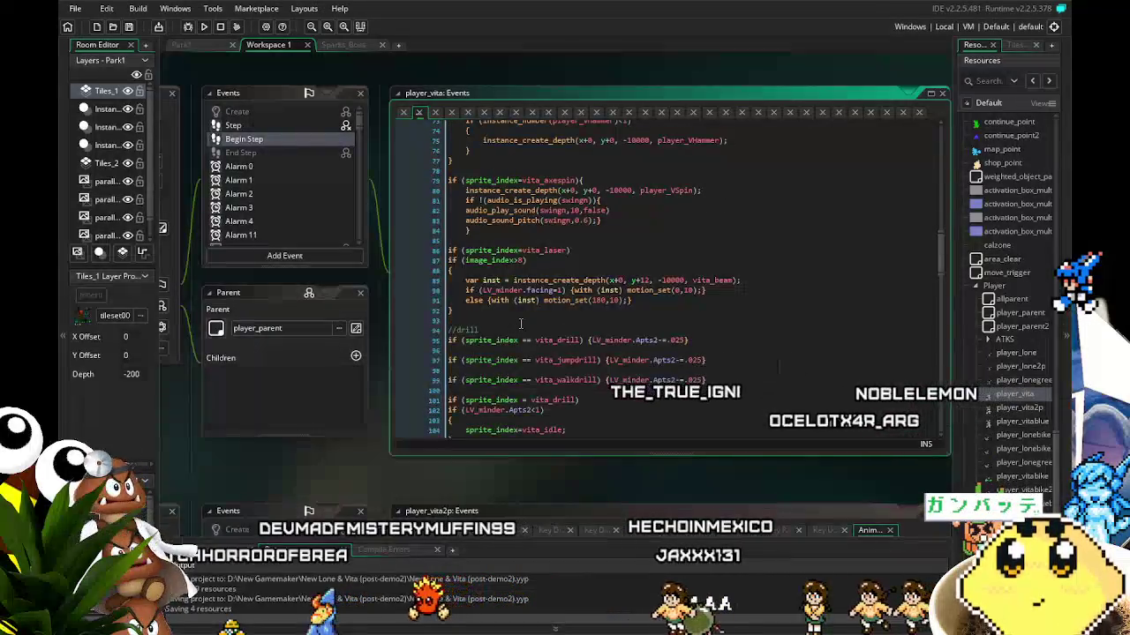
pyautogui.scroll(-3, 520, 324)
pyautogui.scroll(-17, 520, 324)
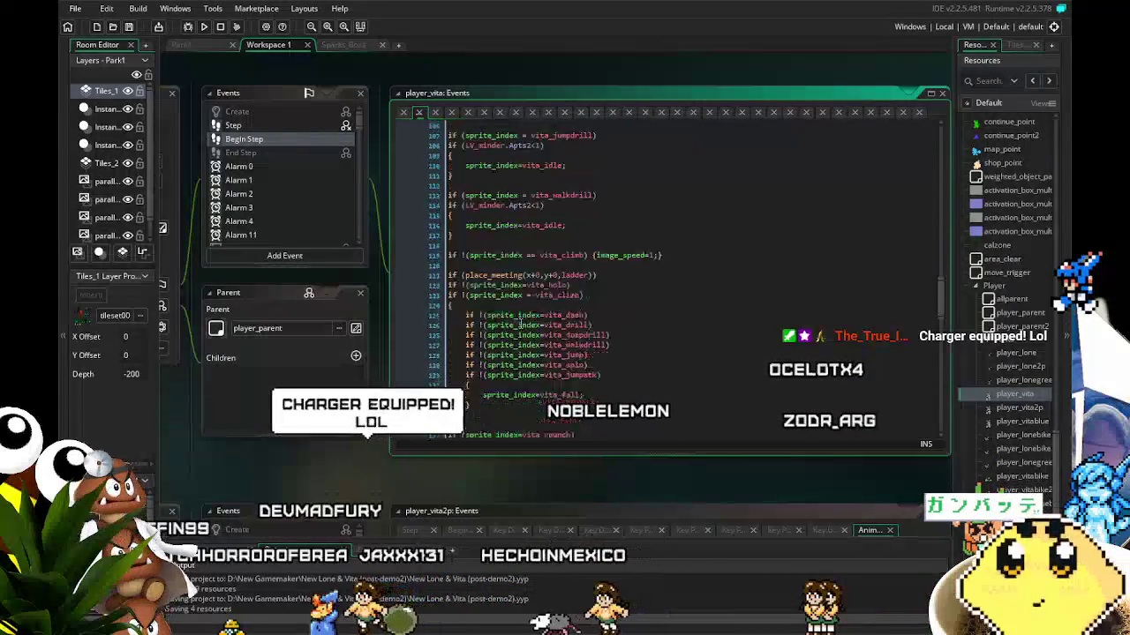
pyautogui.scroll(20, 521, 324)
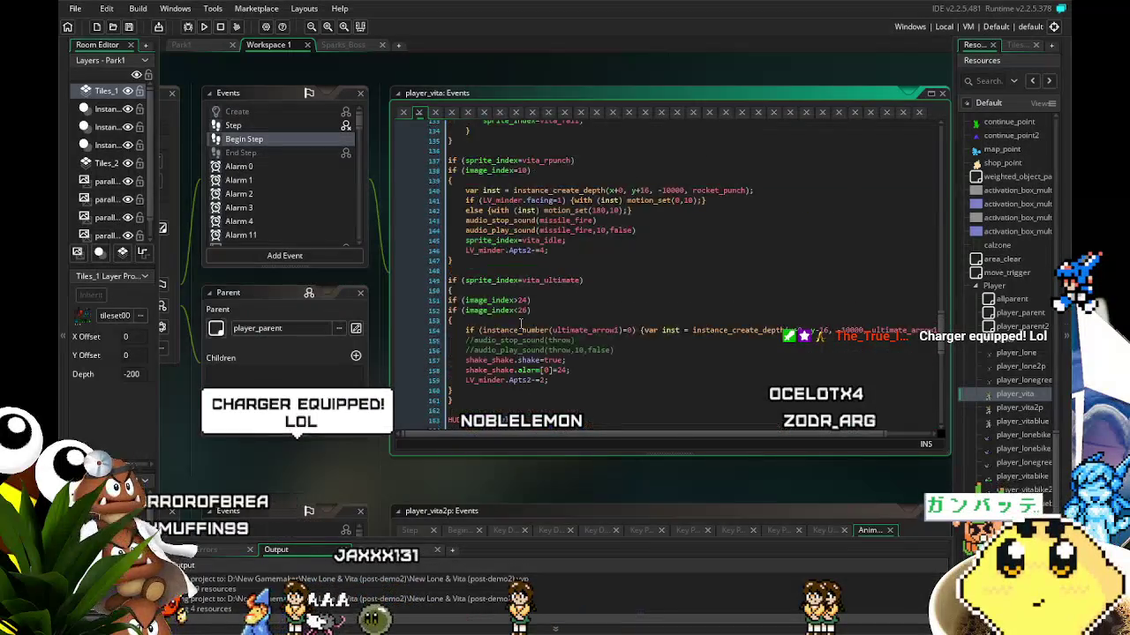
pyautogui.scroll(20, 520, 324)
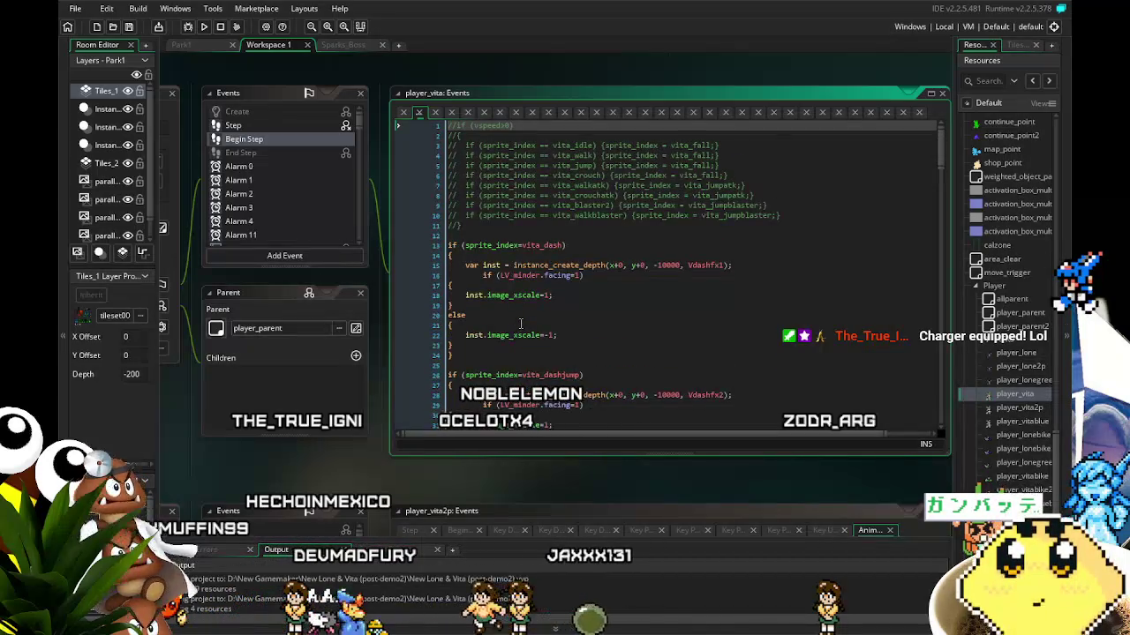
pyautogui.scroll(-7, 521, 324)
pyautogui.scroll(-7, 521, 324)
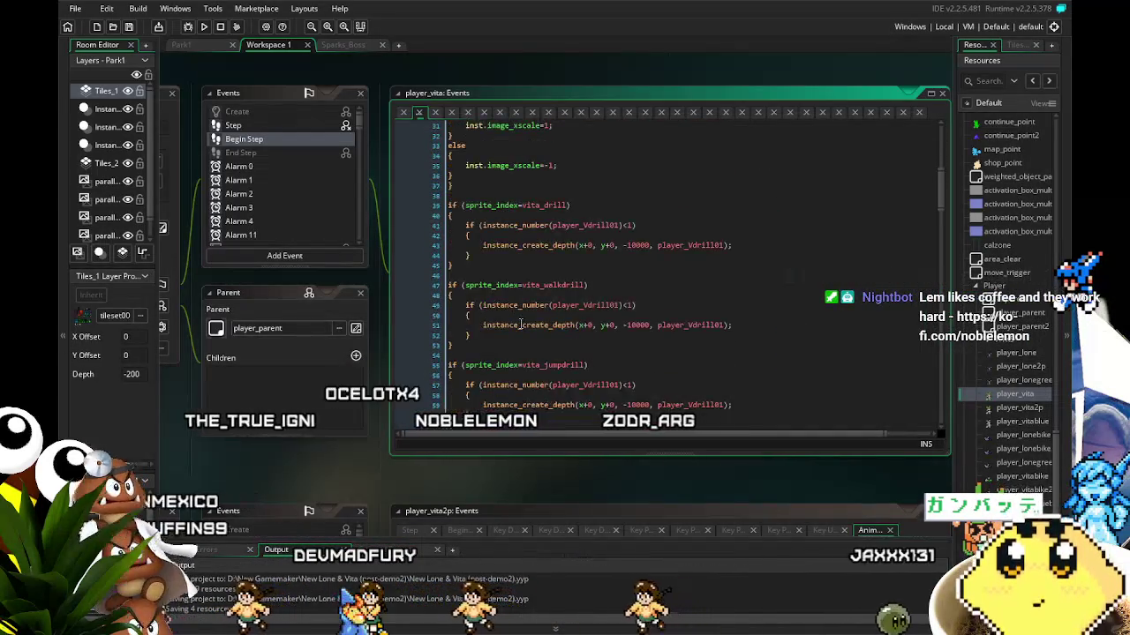
pyautogui.scroll(-8, 521, 323)
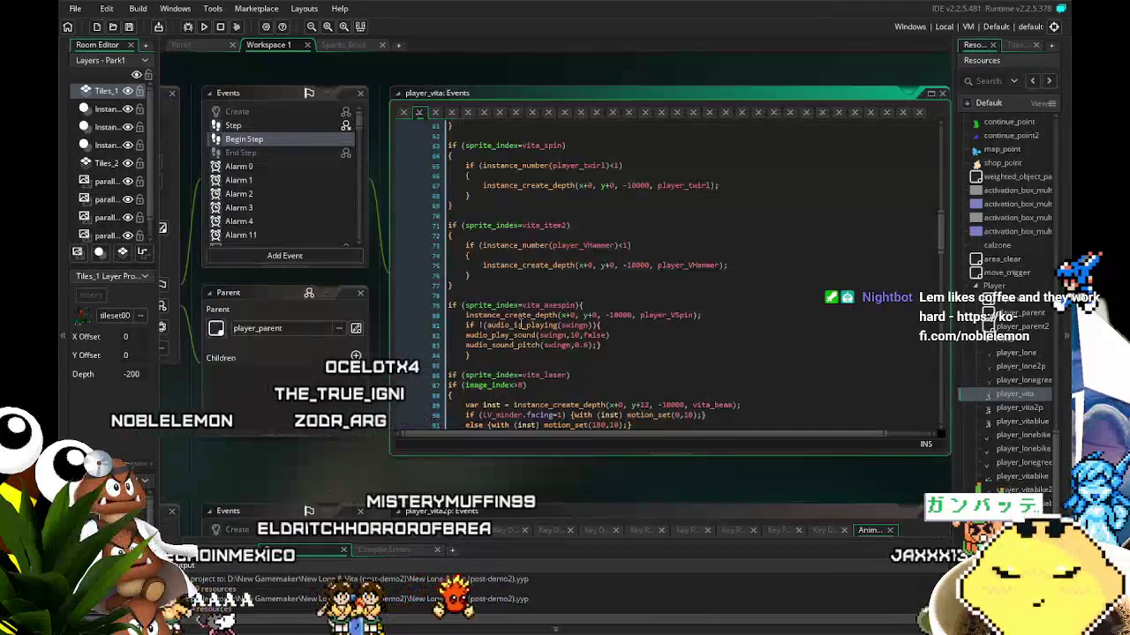
pyautogui.scroll(2, 521, 324)
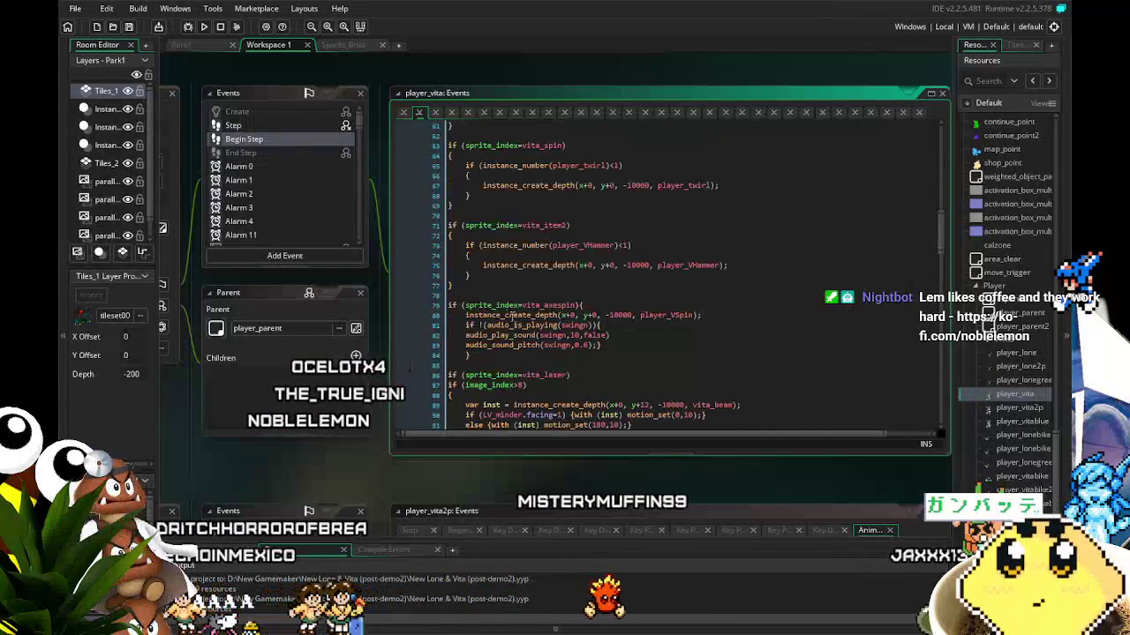
pyautogui.hotkey('ctrl', 'v')
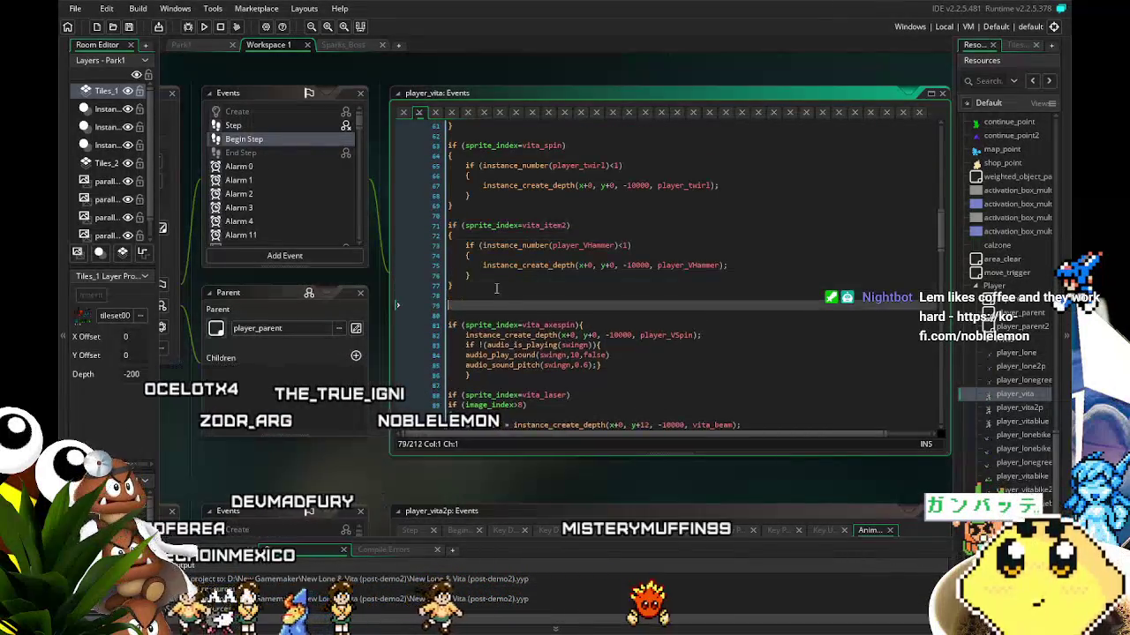
# - Change the pasted condition to sprite_index=vita_driver and add a blank line after the block
pyautogui.click(583, 305)
pyautogui.press('BackSpace')
pyautogui.press('BackSpace')
pyautogui.press('BackSpace')
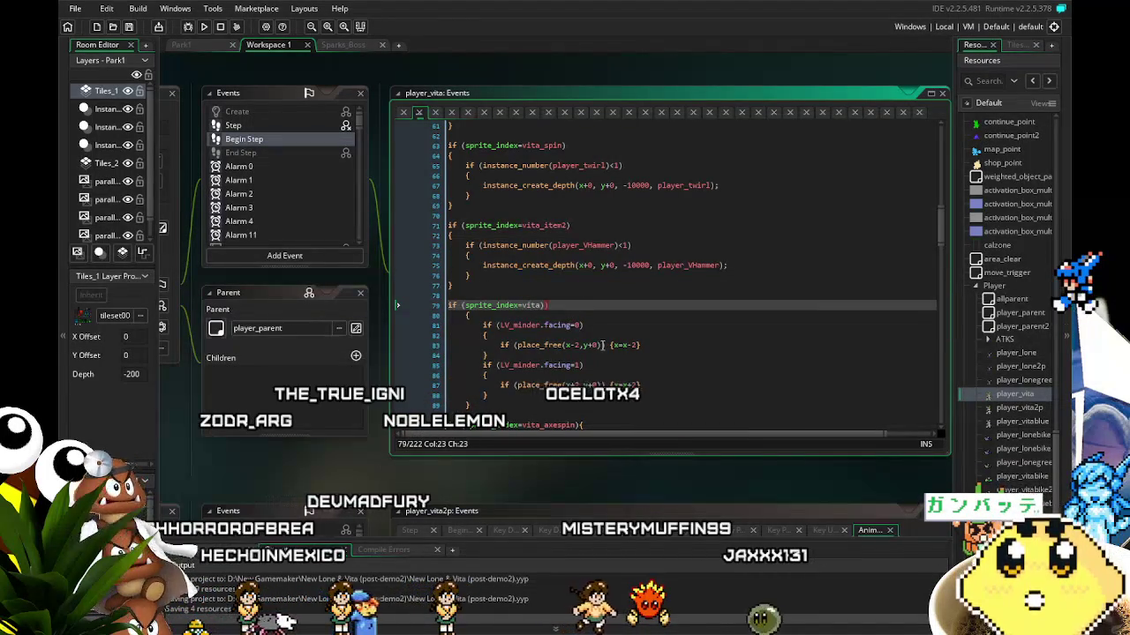
pyautogui.write('ta_')
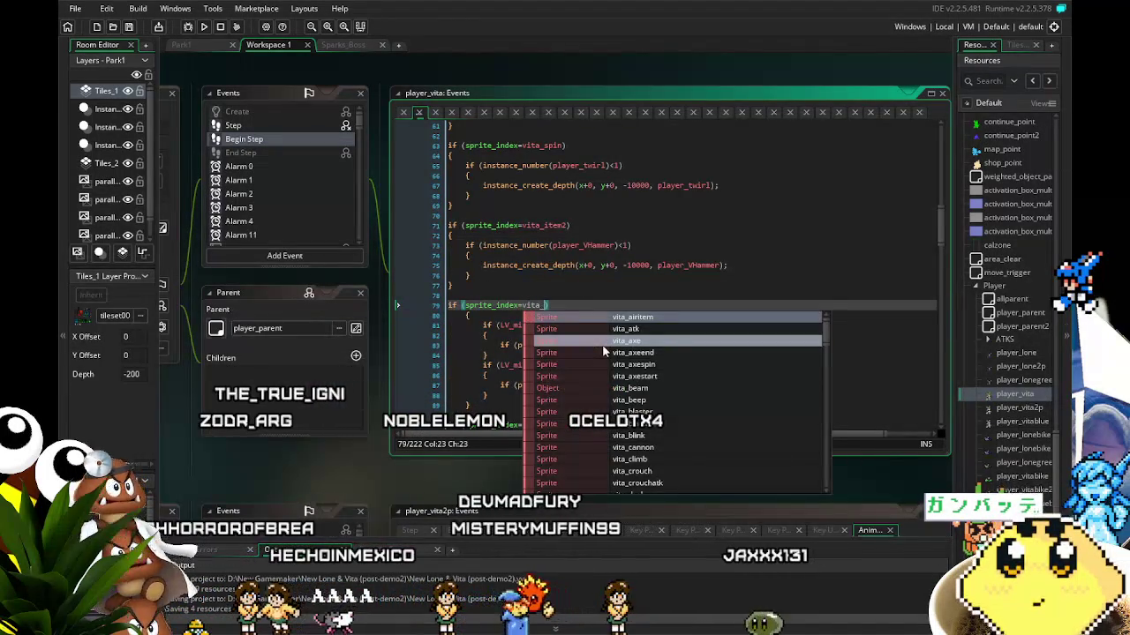
pyautogui.write('driver')
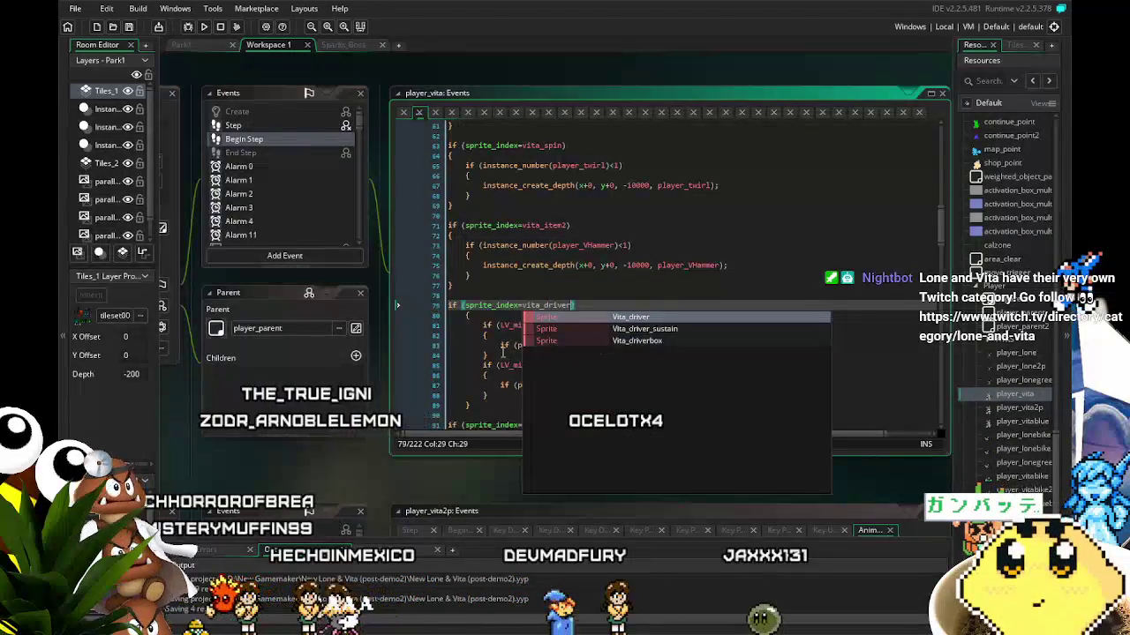
pyautogui.click(556, 328)
pyautogui.click(563, 306)
pyautogui.scroll(-2, 562, 307)
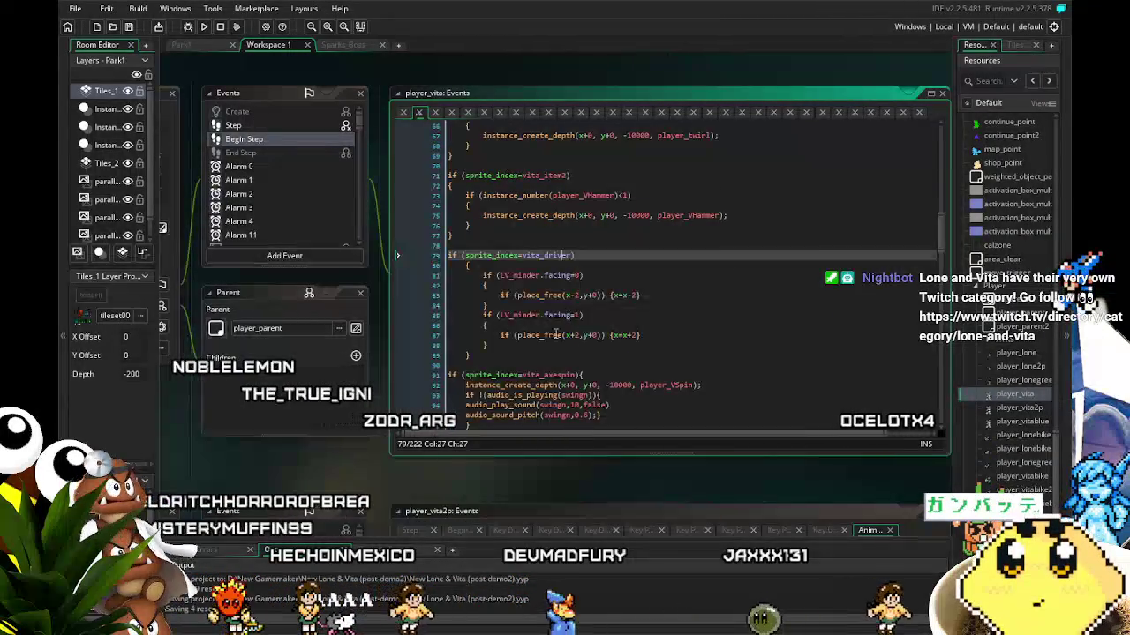
pyautogui.click(537, 356)
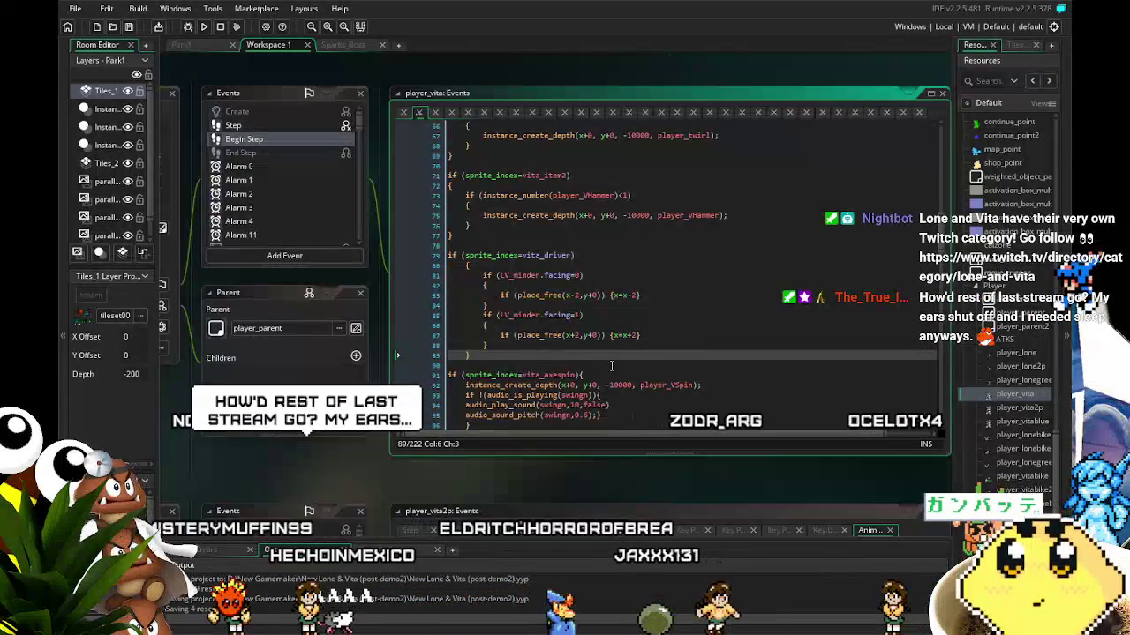
pyautogui.press('Return')
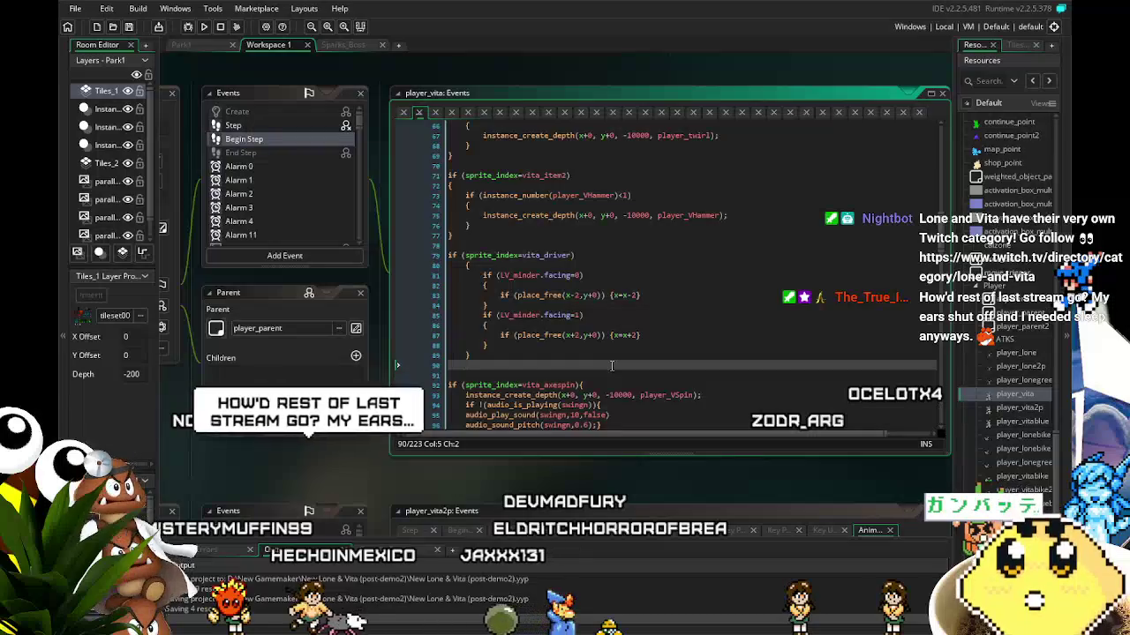
# - Paste a second block, capitalise Vita_driver, and make the copy's condition Vita_driver_sustain
pyautogui.press('Return')
pyautogui.write('if (sprite_index=vita_dashjump) \t{ \t\tif (LV_minder.facing=0) \t\t{ \t\t\tif (place_free(x-2,y+0)) {x=x-2} \t\t} \t\tif (LV_minder.facing=1) \t\t{ \t\t\tif (place_free(x+2,y+0)) {x=x+2} \t\t} \t}')
pyautogui.scroll(-2, 610, 364)
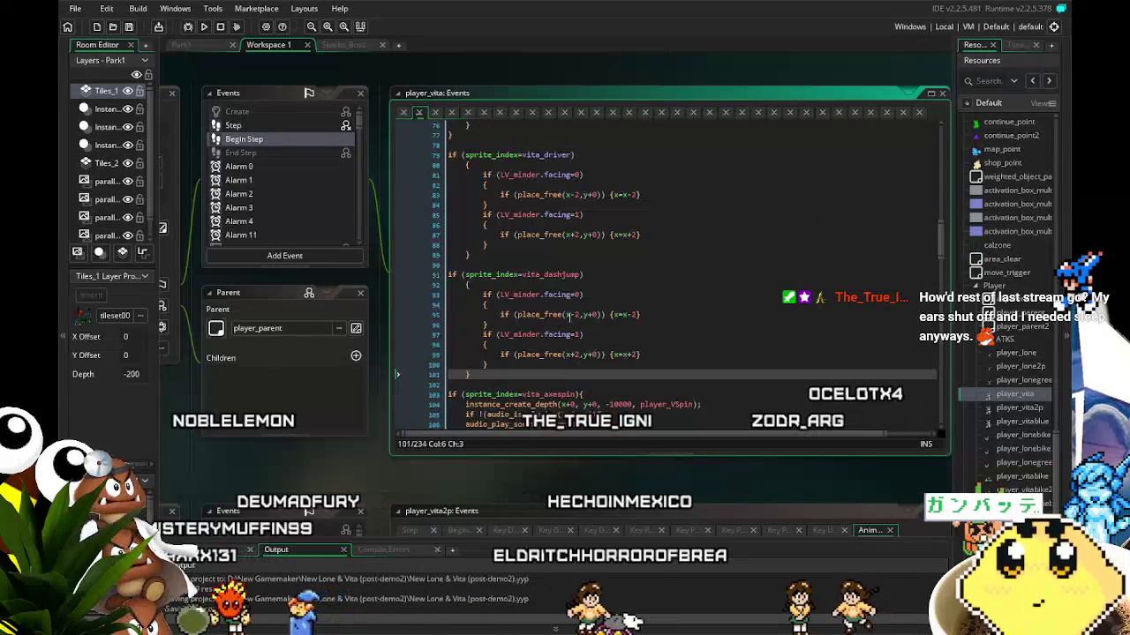
pyautogui.click(528, 155)
pyautogui.press('BackSpace')
pyautogui.write('V')
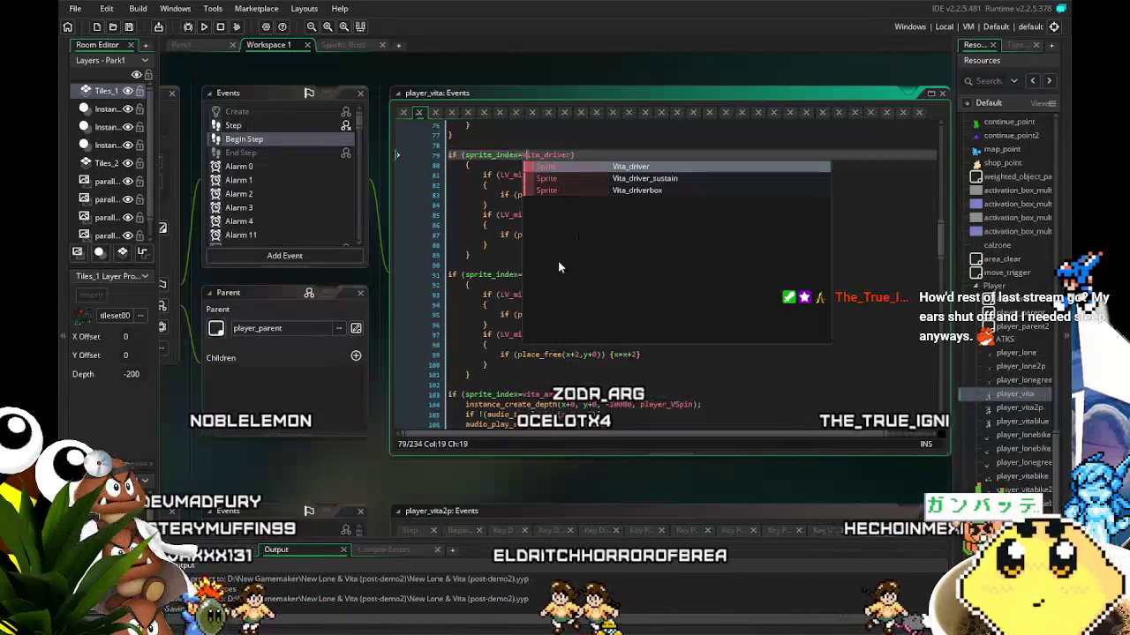
pyautogui.click(530, 245)
pyautogui.click(529, 274)
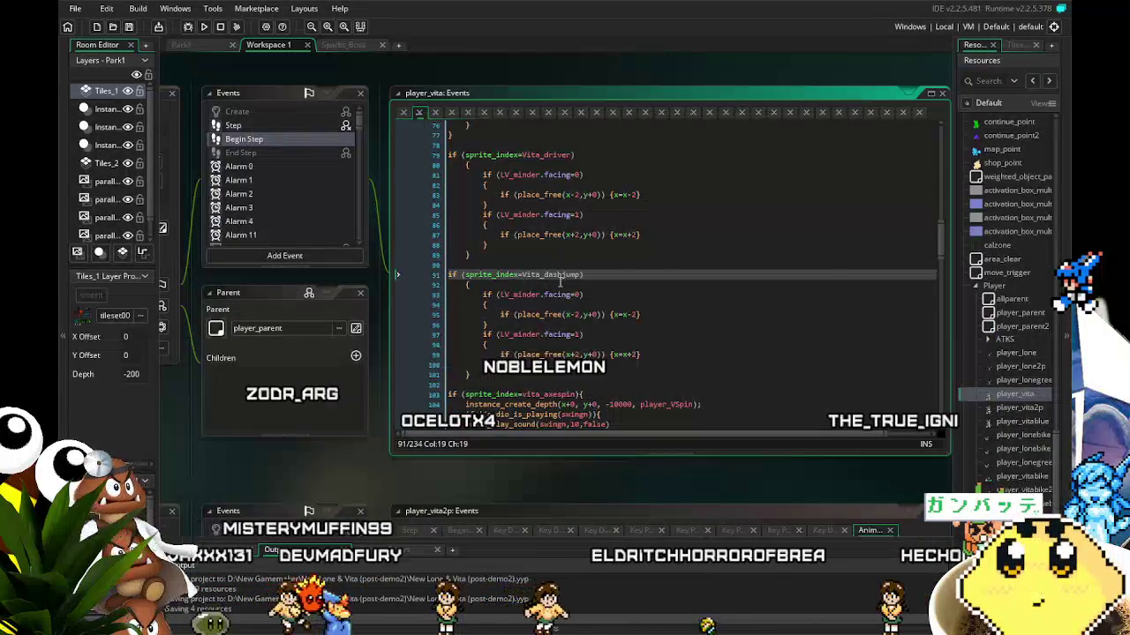
pyautogui.press('BackSpace')
pyautogui.write('V')
pyautogui.moveTo(579, 274); pyautogui.dragTo(548, 276)
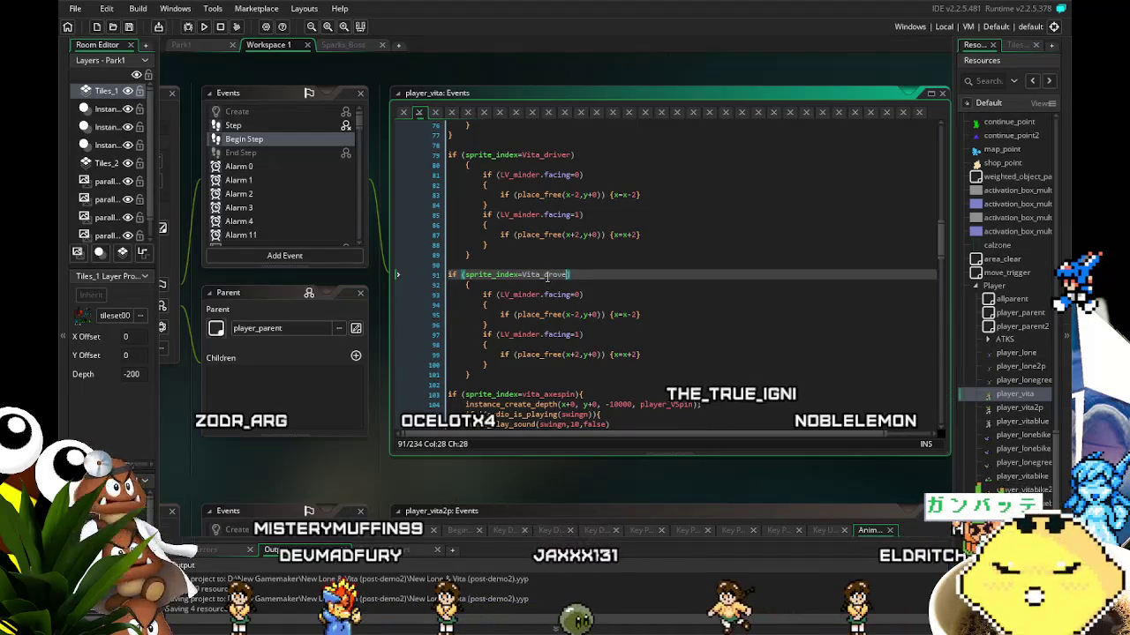
pyautogui.write('|sustain')
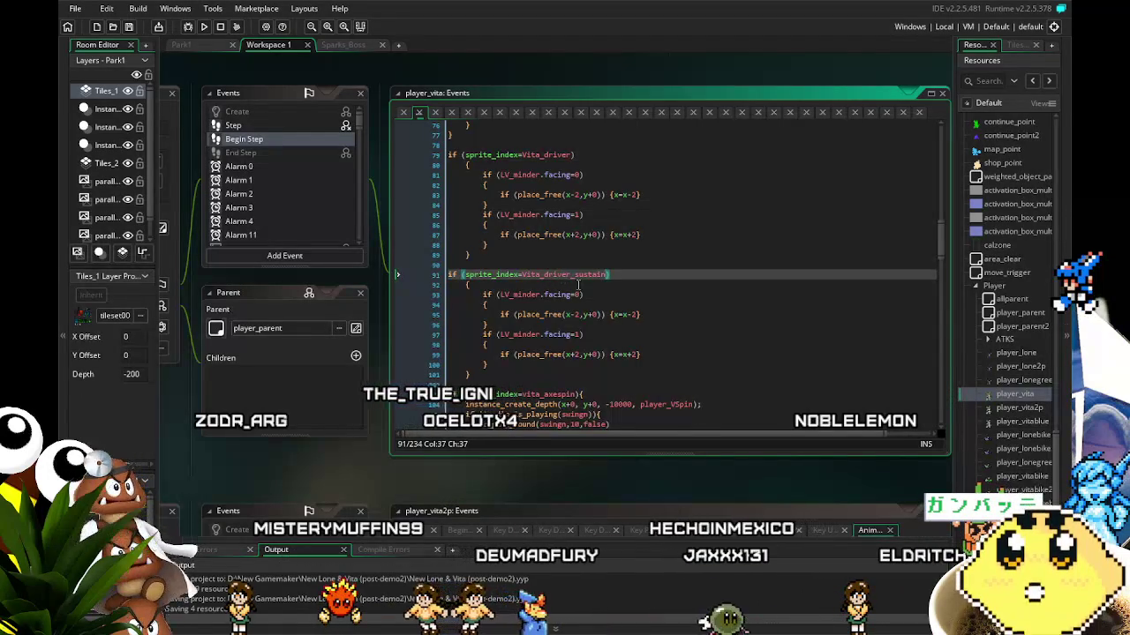
pyautogui.click(579, 314)
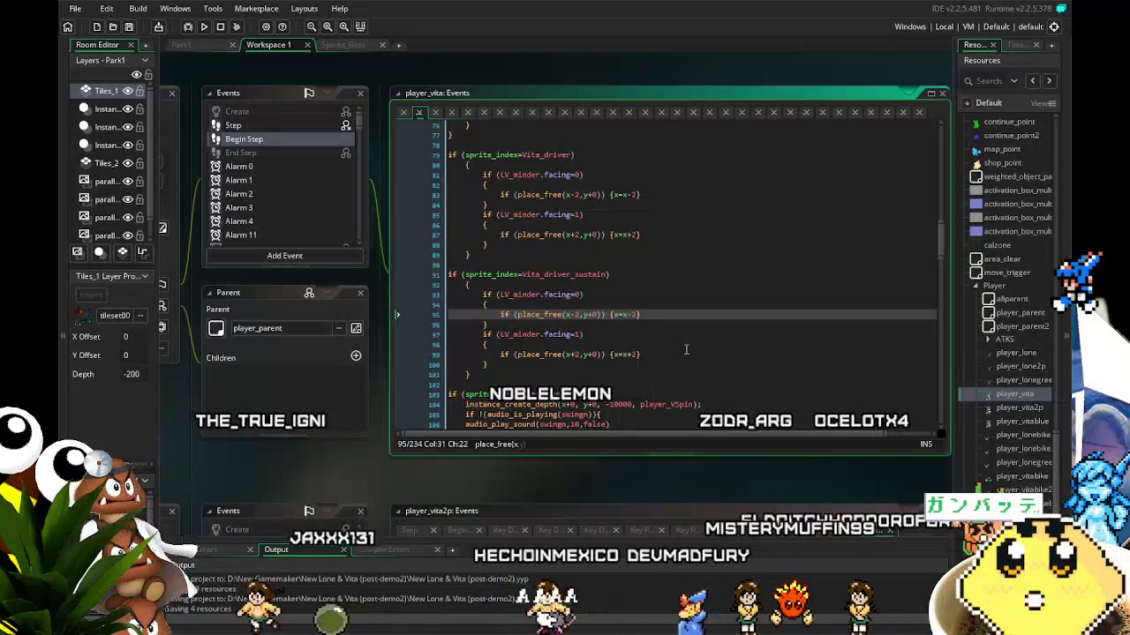
# - Save the project
pyautogui.hotkey('ctrl', 's')
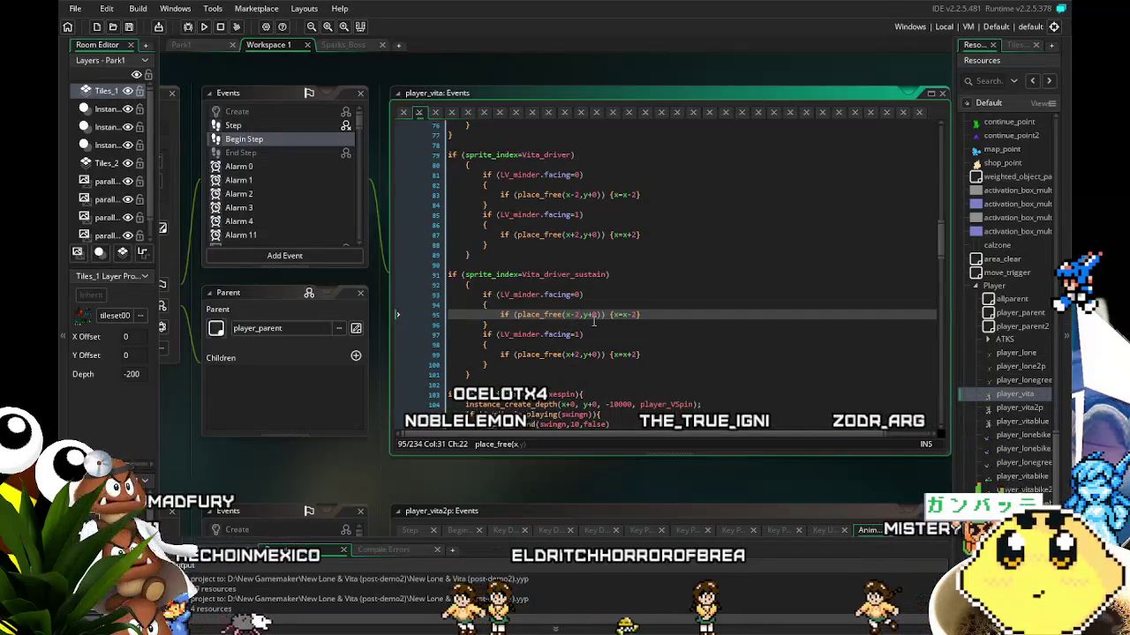
pyautogui.scroll(-2, 594, 321)
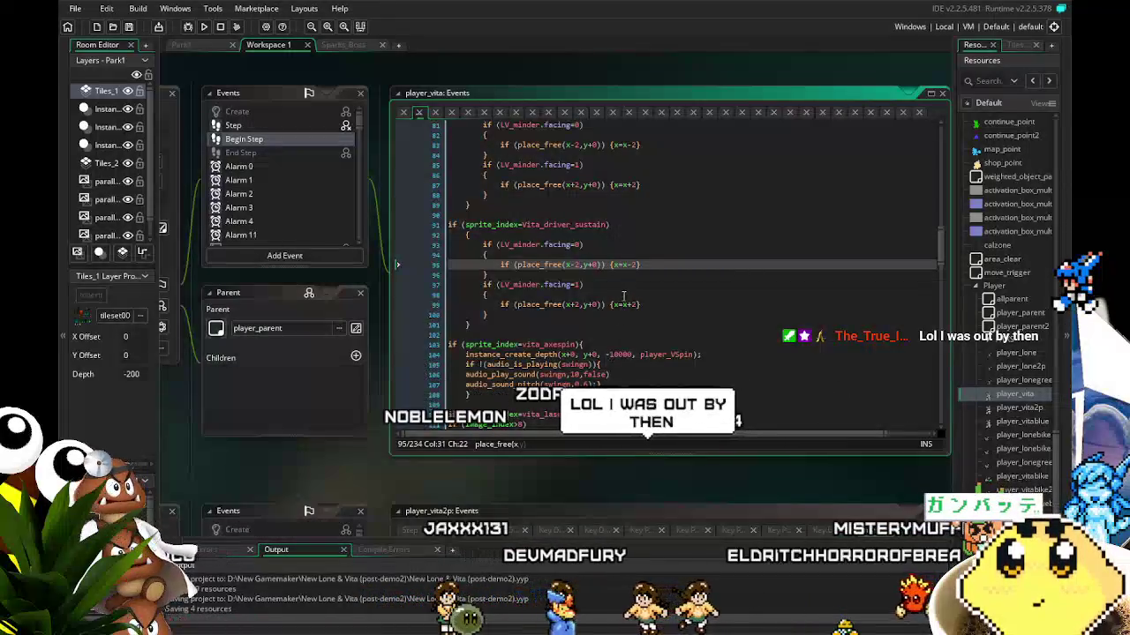
pyautogui.scroll(2, 606, 337)
# - Change the Vita_driver_sustain block's x offsets on lines 95 and 99 from 2 to 4
pyautogui.press('BackSpace')
pyautogui.write('4')
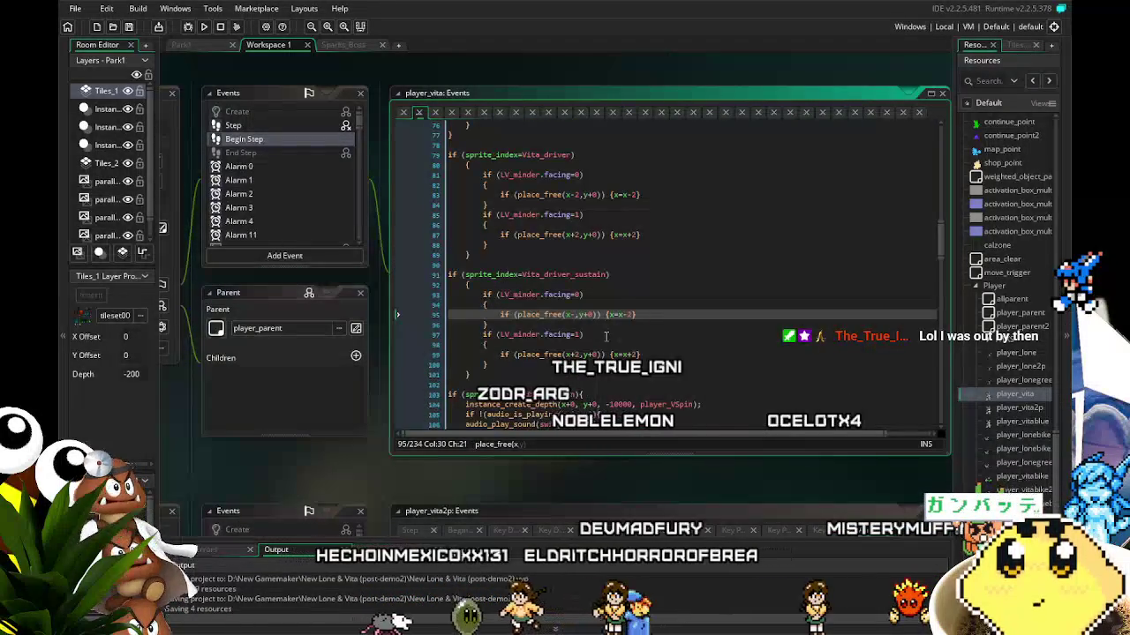
pyautogui.click(636, 315)
pyautogui.press('BackSpace')
pyautogui.write('4')
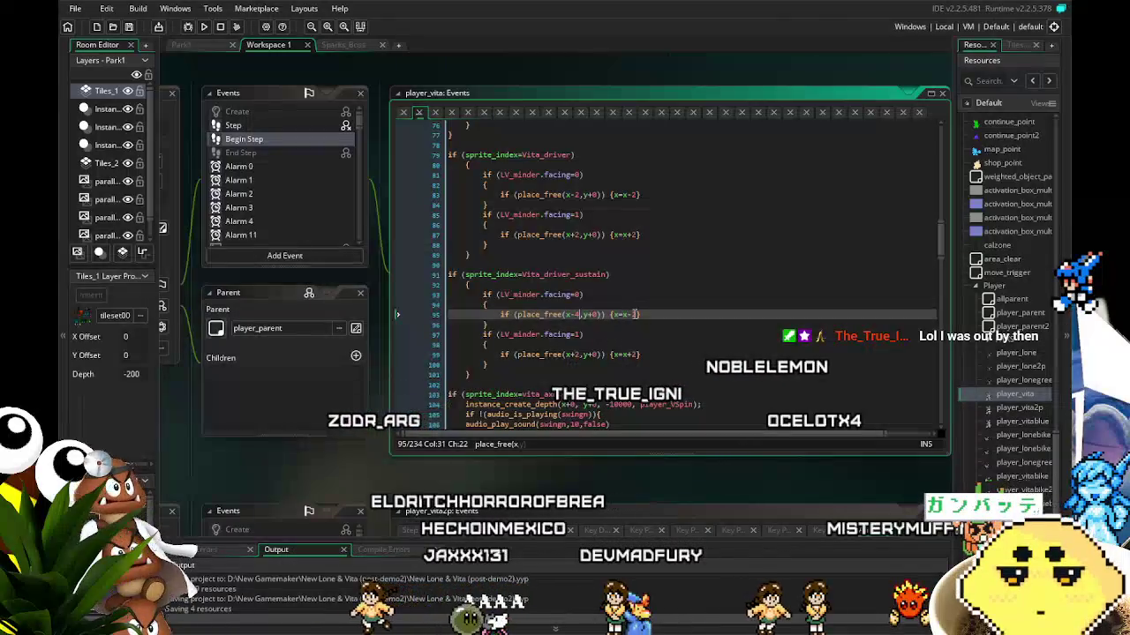
pyautogui.click(636, 354)
pyautogui.press('BackSpace')
pyautogui.write('4')
pyautogui.click(579, 354)
pyautogui.press('BackSpace')
# - Change the Vita_driver block's x offsets on lines 83 and 87 from 2 to 4
pyautogui.write('4')
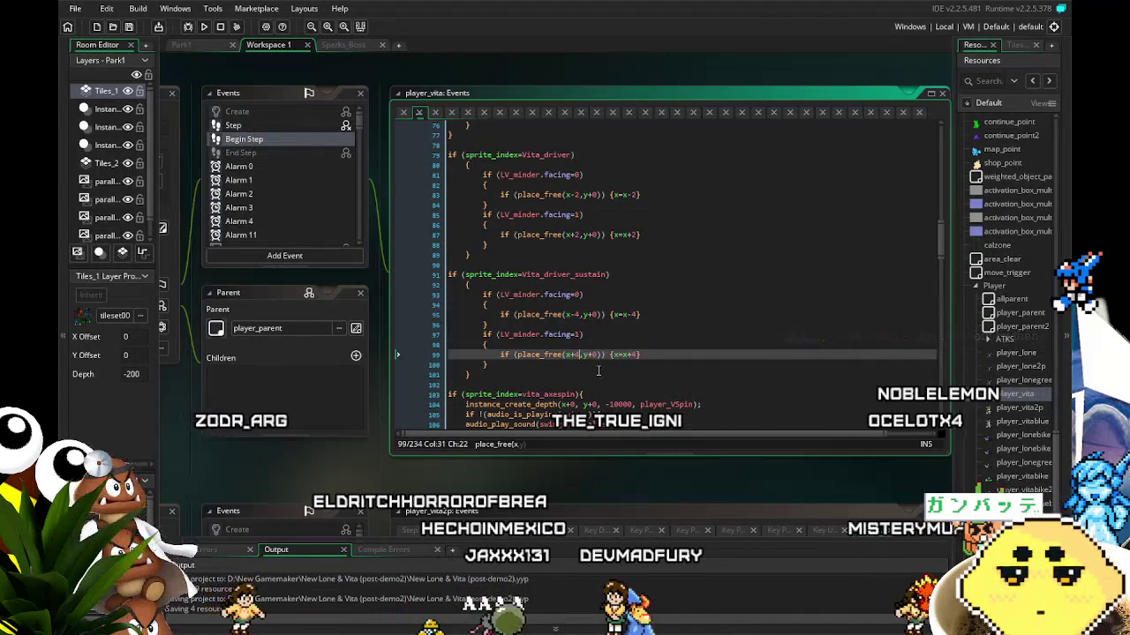
pyautogui.click(579, 195)
pyautogui.press('BackSpace')
pyautogui.write('4')
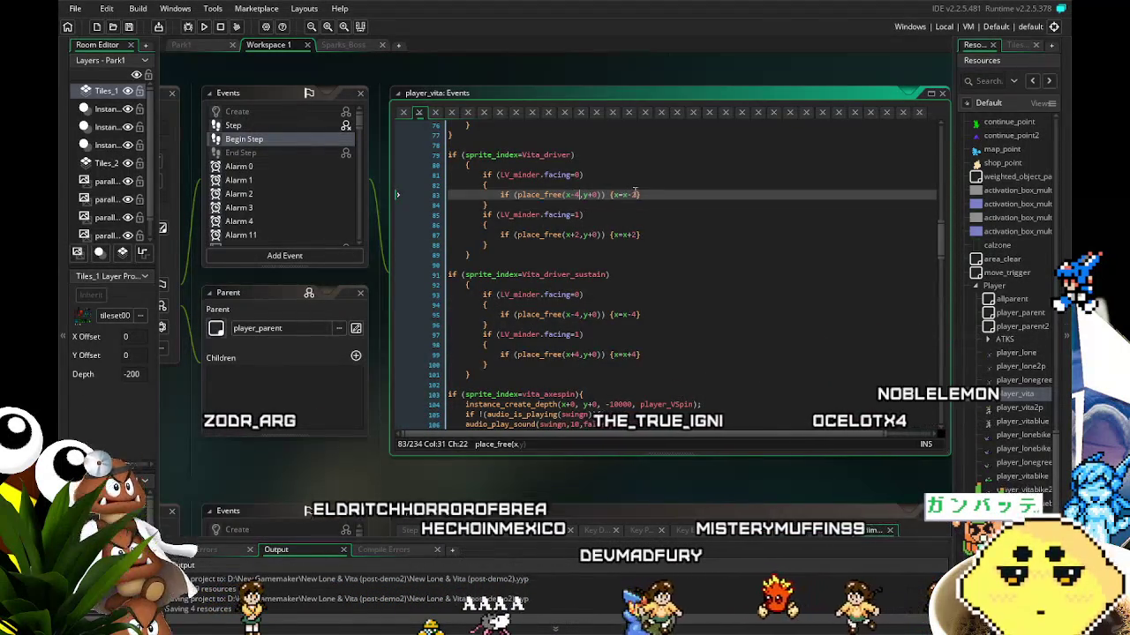
pyautogui.click(637, 195)
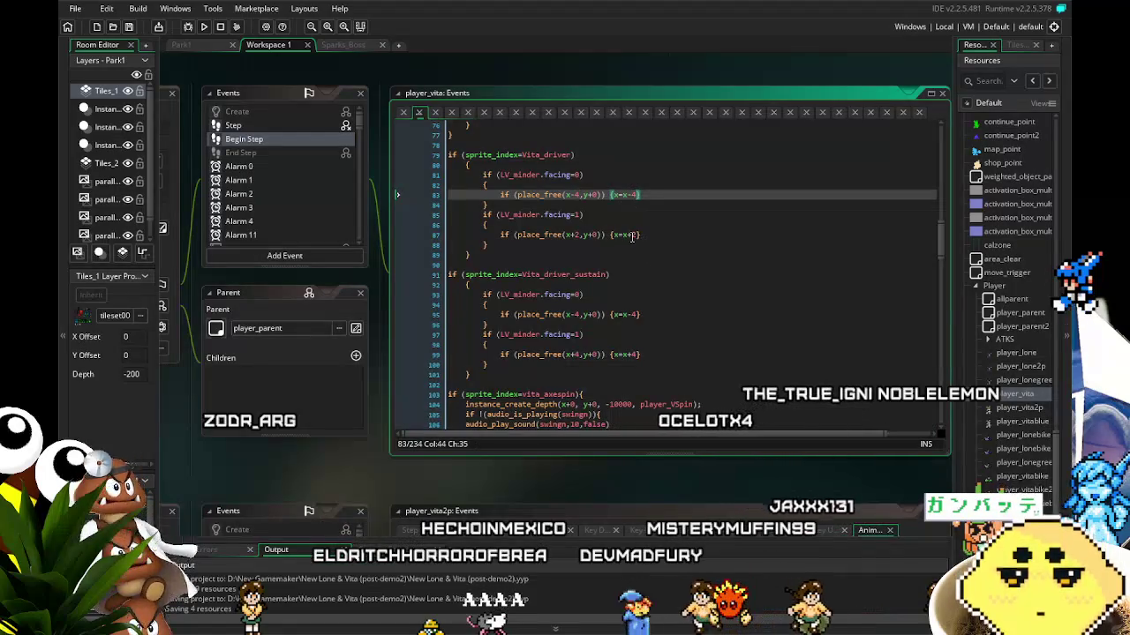
pyautogui.click(637, 235)
pyautogui.press('BackSpace')
pyautogui.write('4')
pyautogui.click(580, 235)
pyautogui.press('BackSpace')
pyautogui.write('4')
pyautogui.click(613, 275)
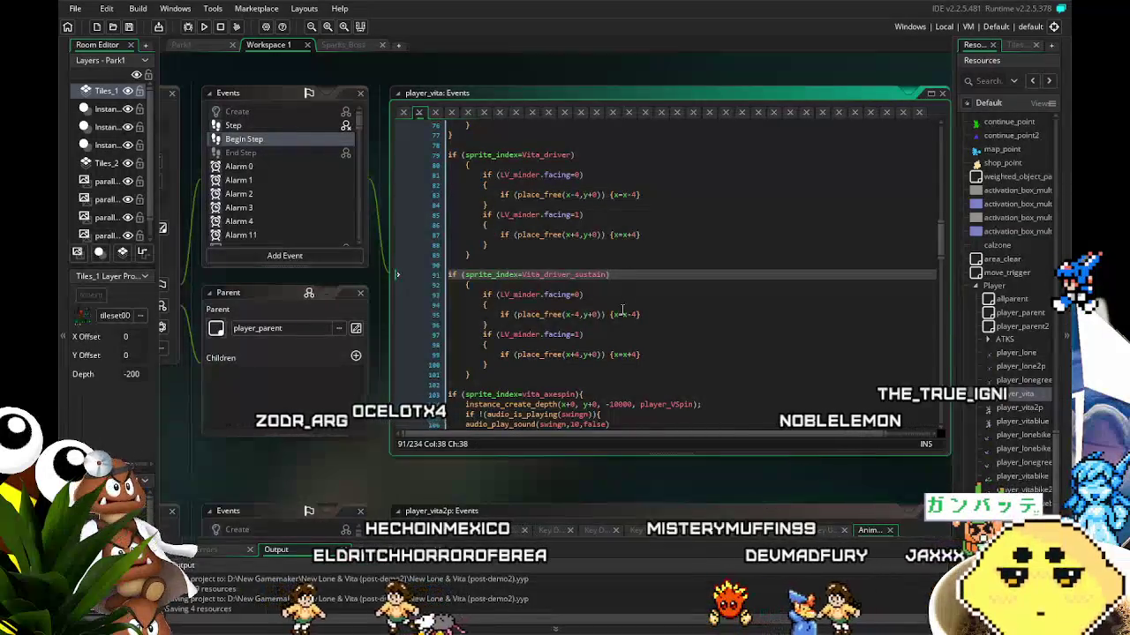
pyautogui.scroll(-10, 330, 241)
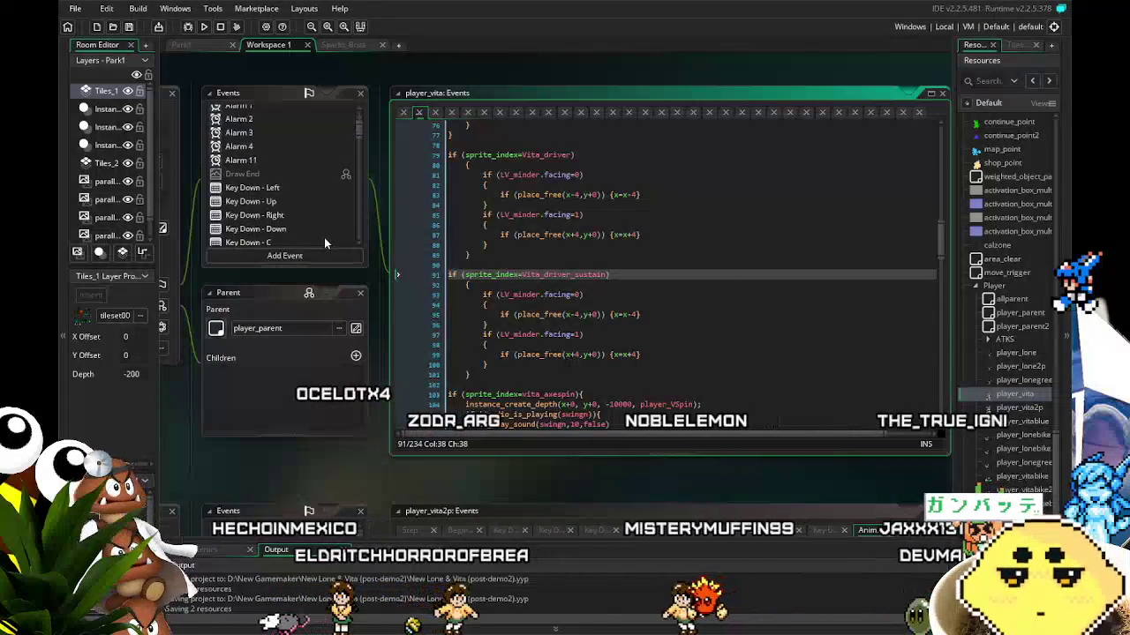
# - Copy the vita_dash block in player_vita's Animation End event and paste it below
pyautogui.scroll(-10, 324, 237)
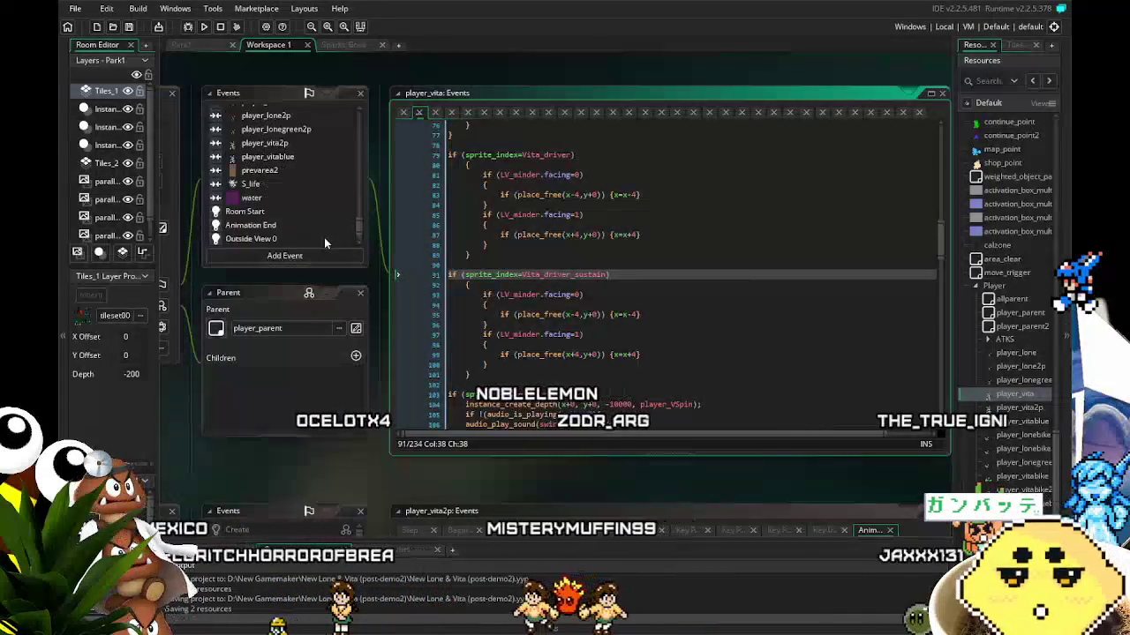
pyautogui.moveTo(173, 407); pyautogui.dragTo(219, 407)
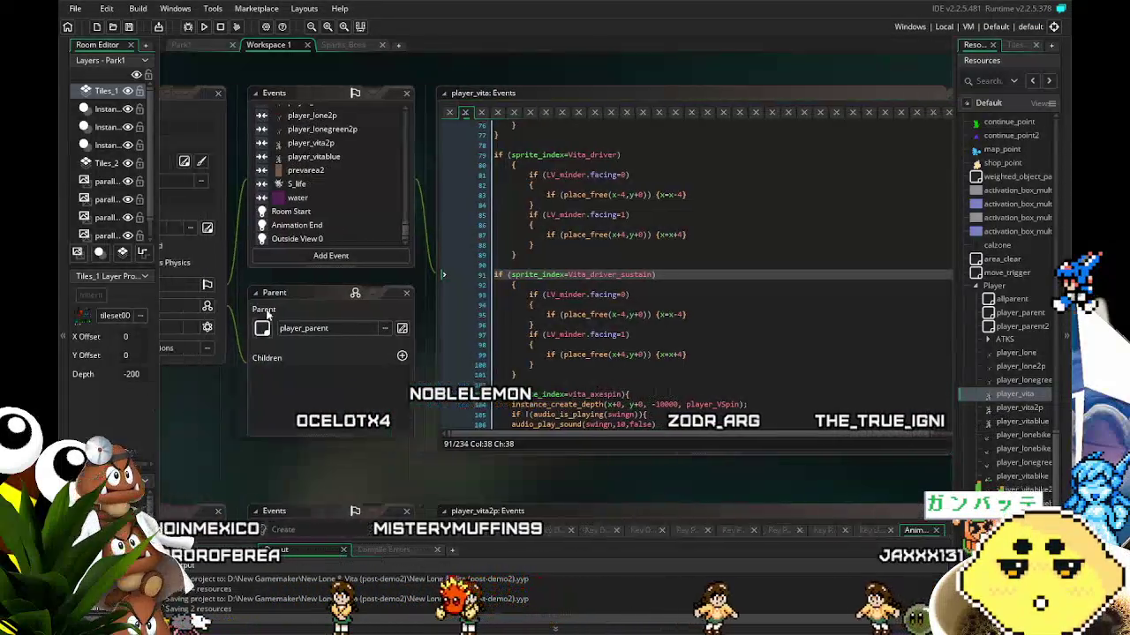
pyautogui.click(296, 225)
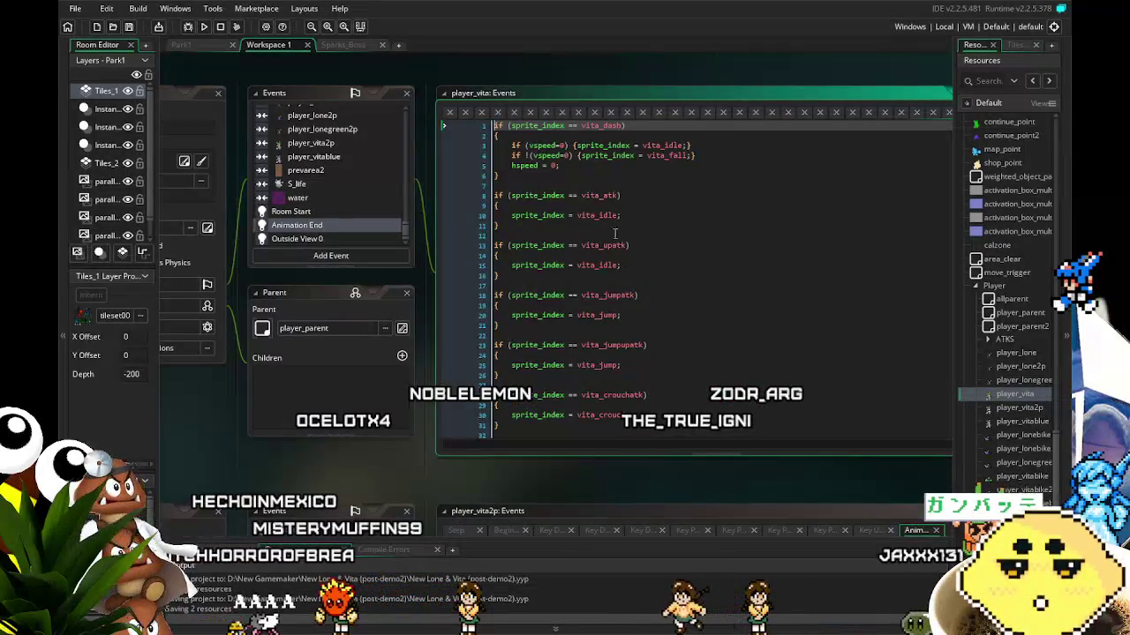
pyautogui.moveTo(513, 177); pyautogui.dragTo(494, 125)
pyautogui.hotkey('ctrl', 'c')
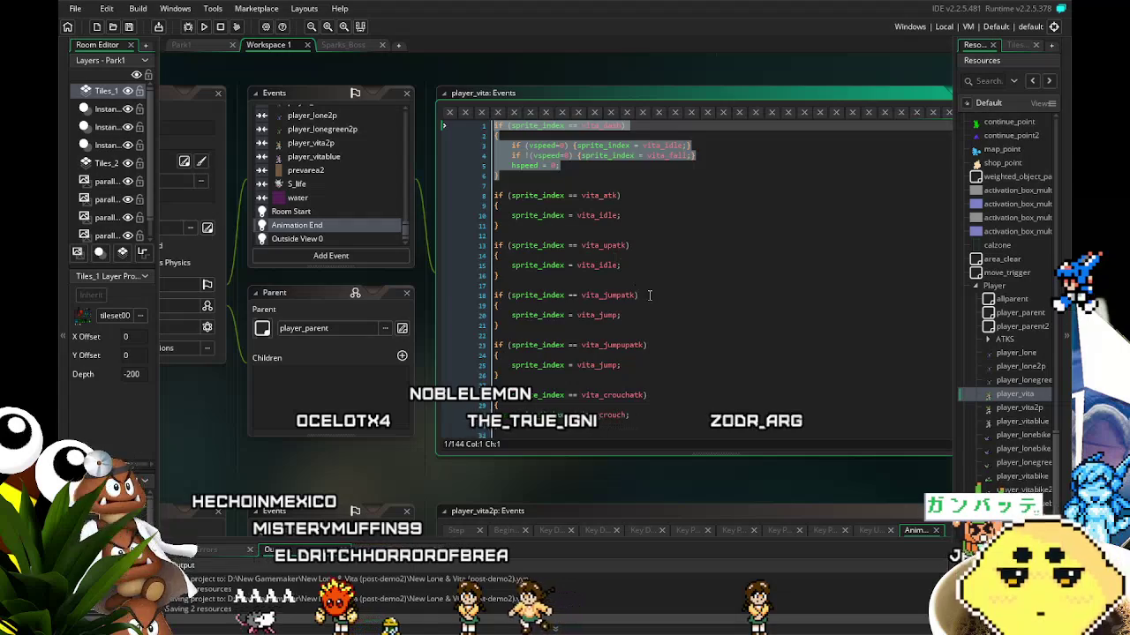
pyautogui.click(650, 296)
pyautogui.scroll(-10, 650, 295)
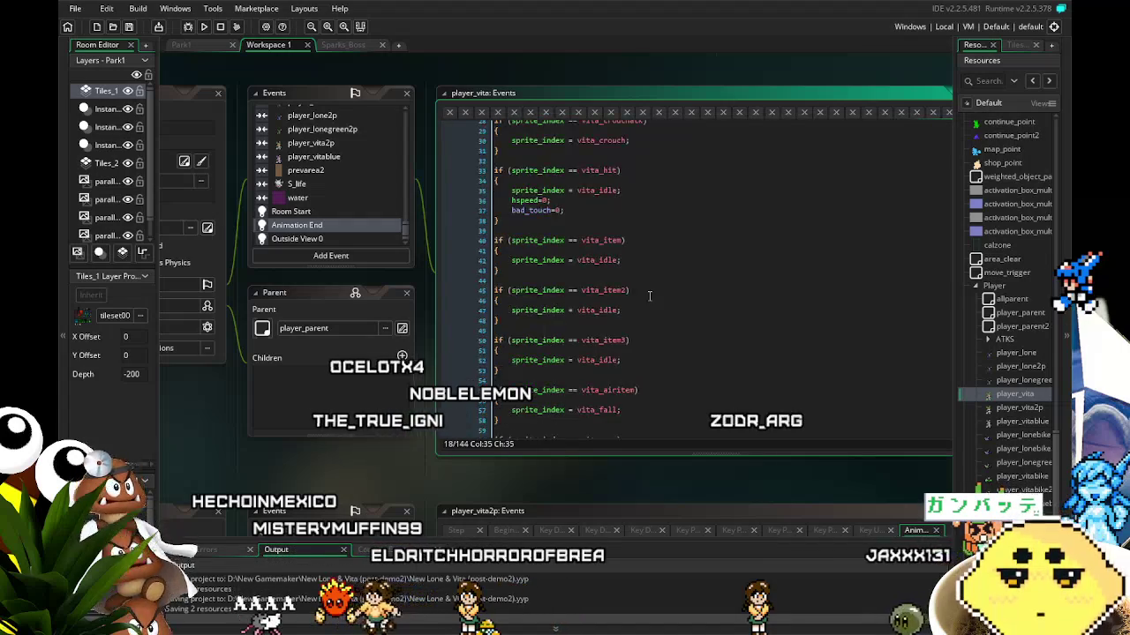
pyautogui.scroll(-3, 650, 296)
pyautogui.click(649, 291)
pyautogui.hotkey('ctrl', 'v')
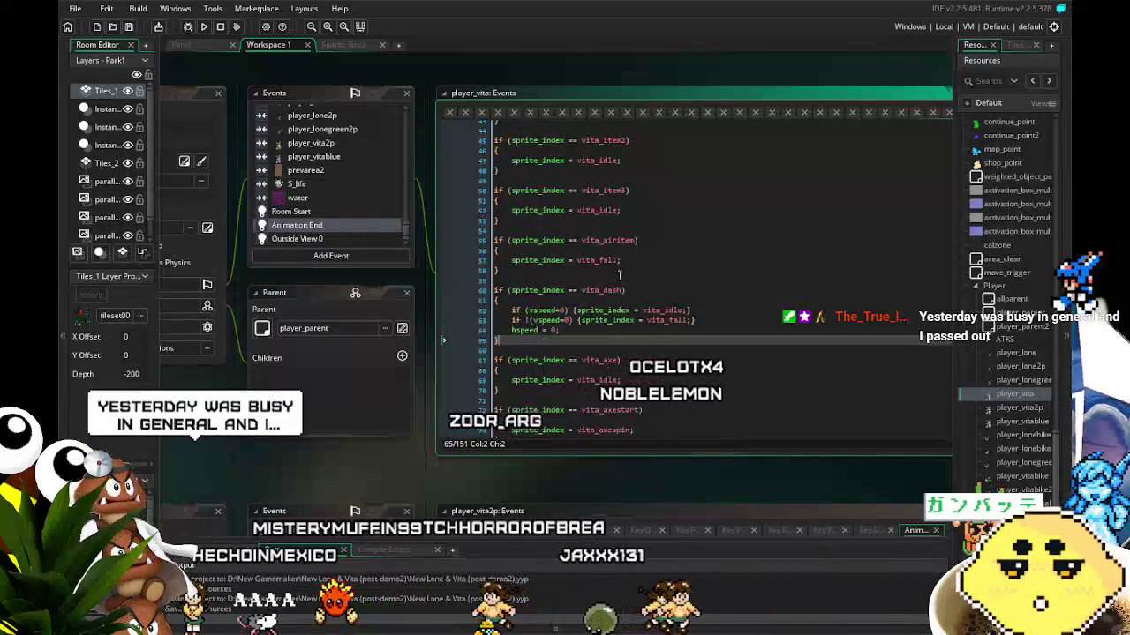
# - Change the copied block's condition to sprite_index=Vita_driver and capitalise its sprite names
pyautogui.click(612, 291)
pyautogui.doubleClick(611, 291)
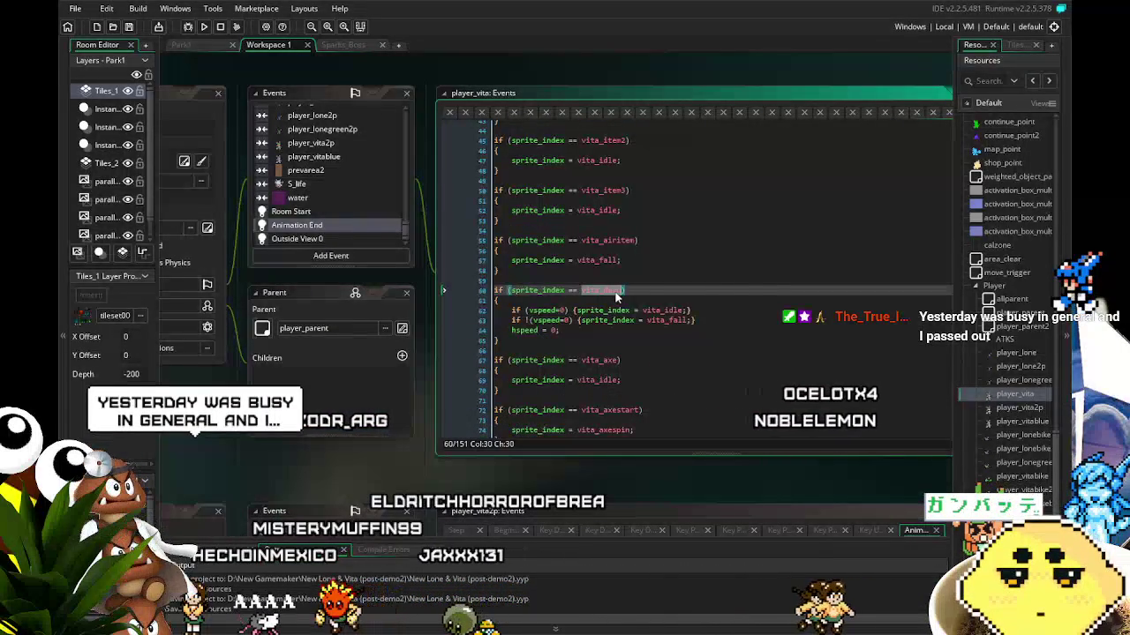
pyautogui.write('vita_da')
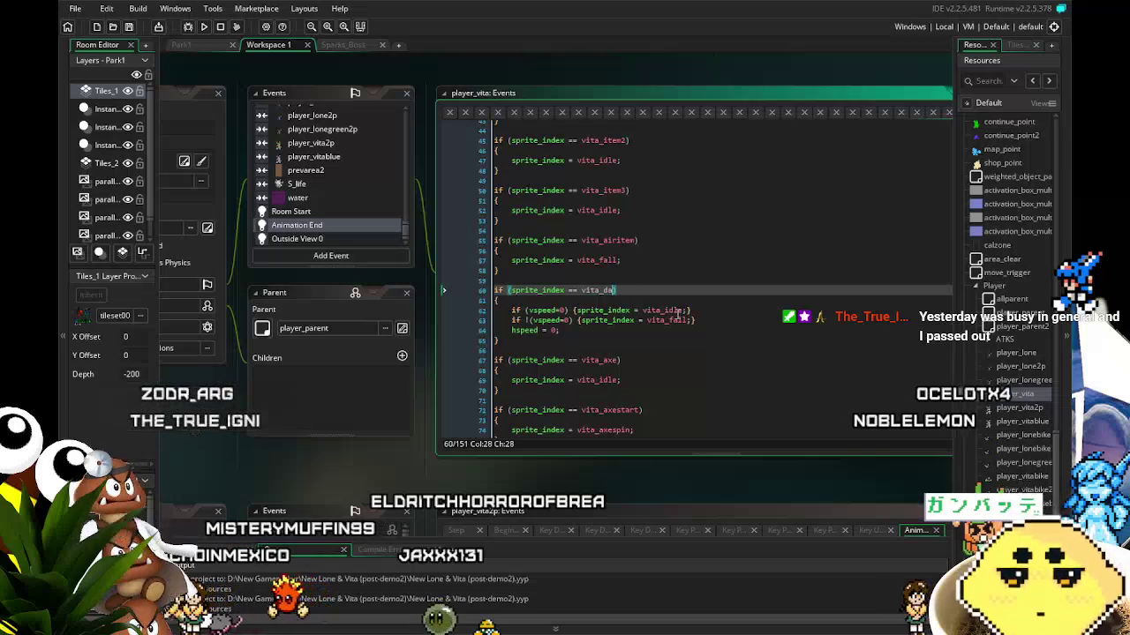
pyautogui.write('er')
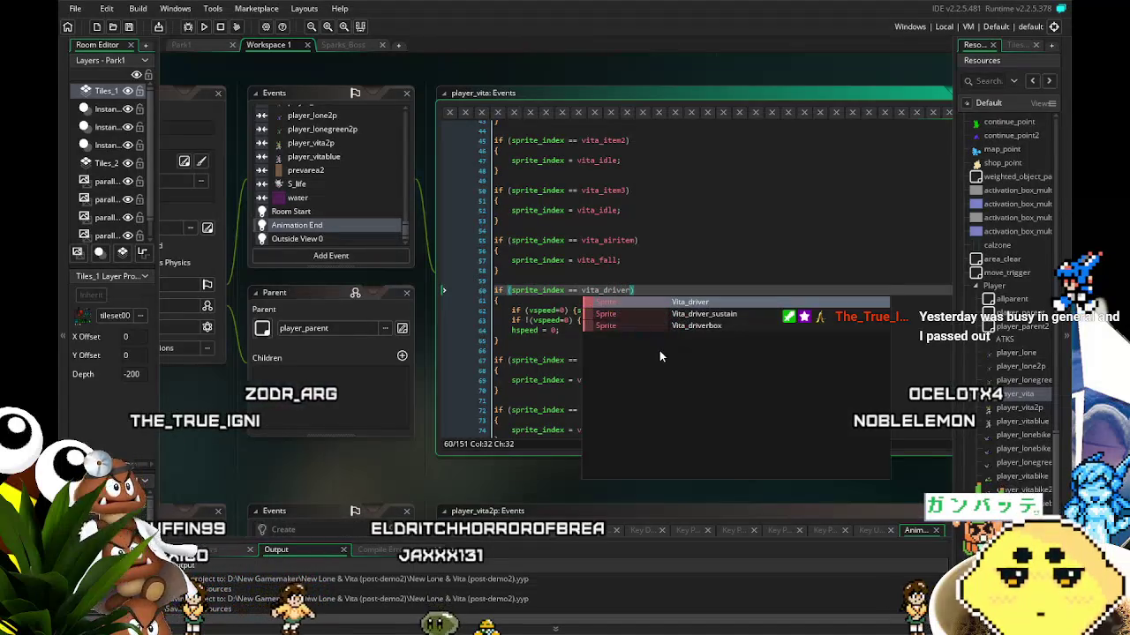
pyautogui.click(531, 291)
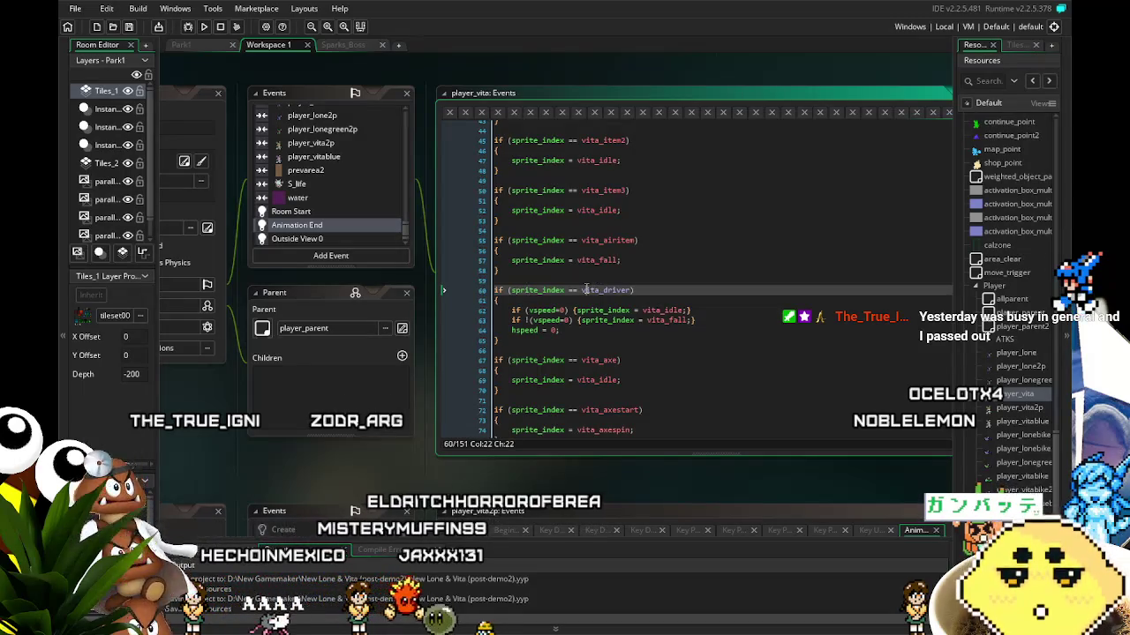
pyautogui.press('BackSpace')
pyautogui.write('V')
pyautogui.click(558, 328)
pyautogui.scroll(-2, 650, 259)
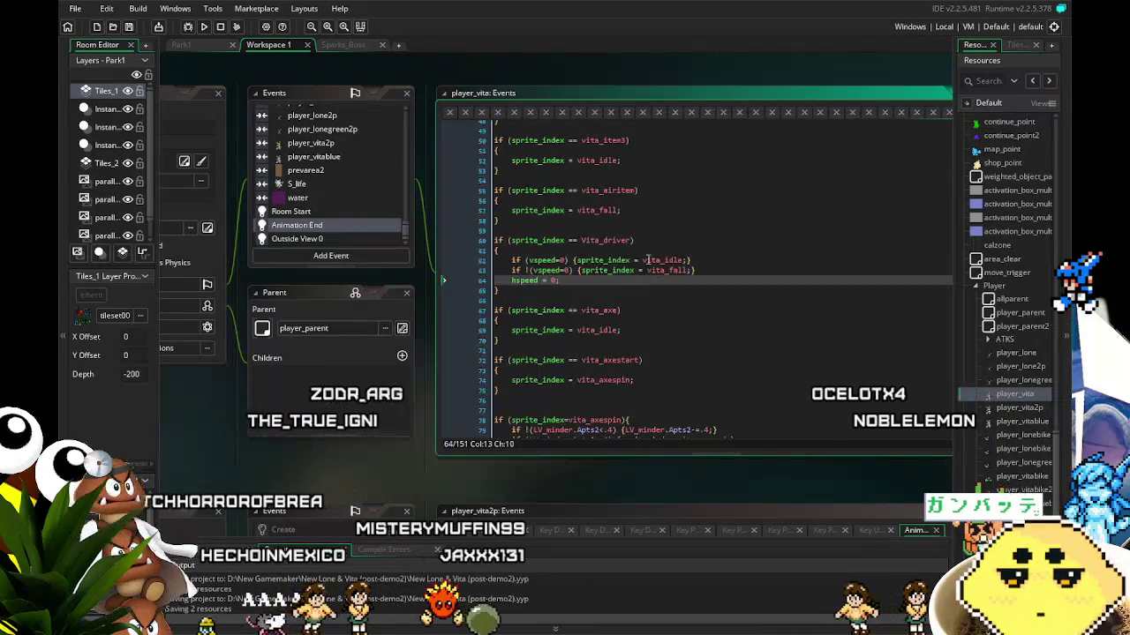
pyautogui.click(658, 260)
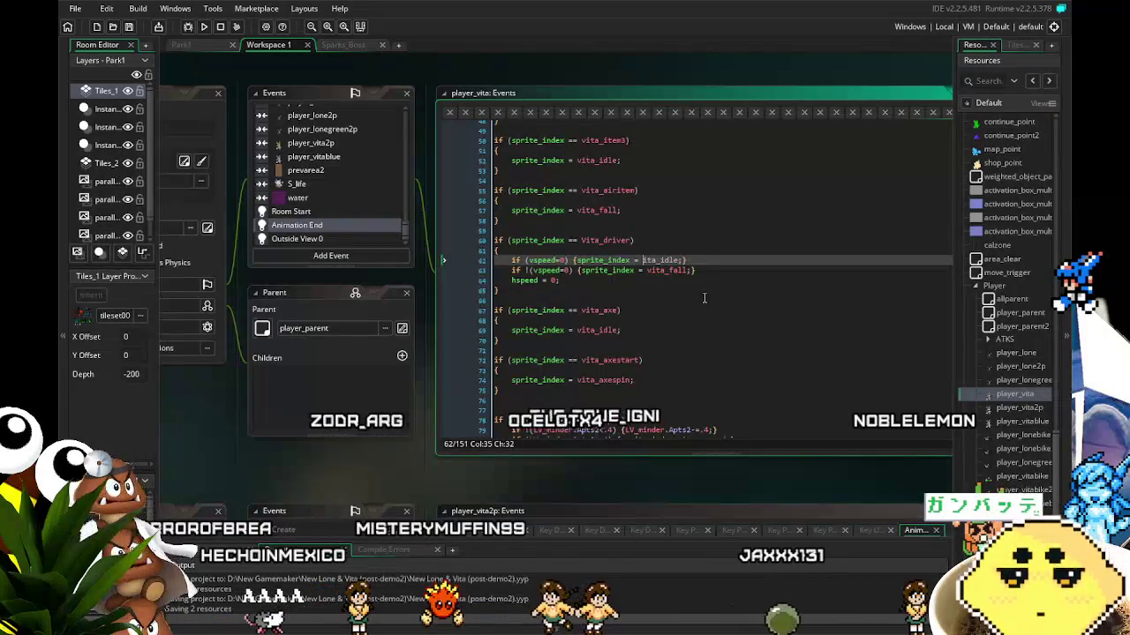
pyautogui.press('BackSpace')
pyautogui.press('BackSpace')
pyautogui.press('BackSpace')
pyautogui.write('Vita')
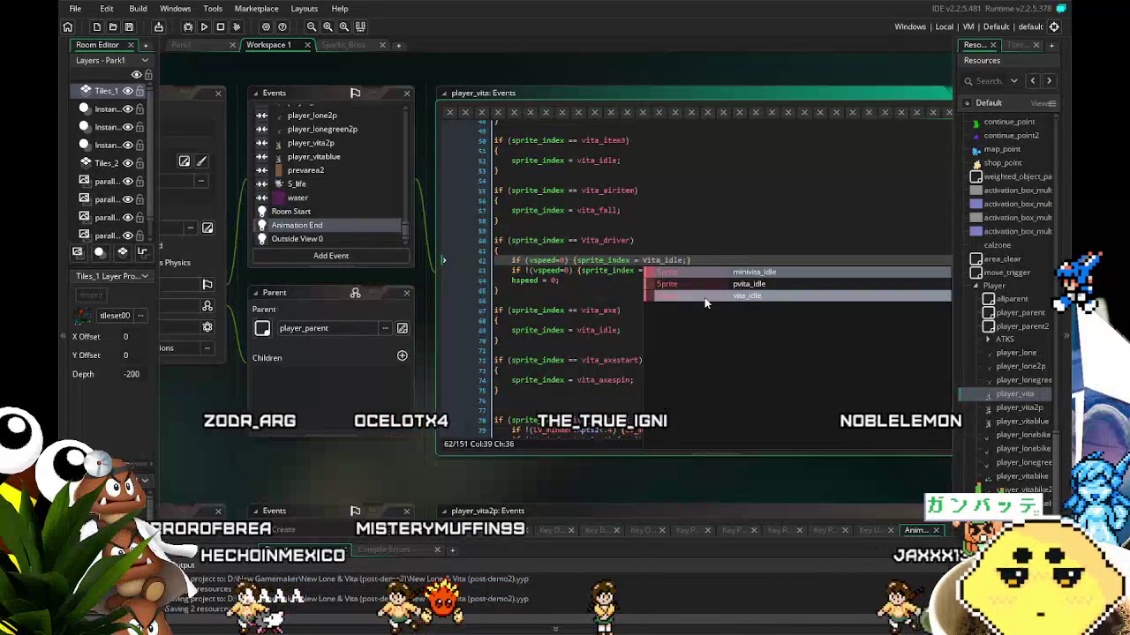
pyautogui.click(669, 261)
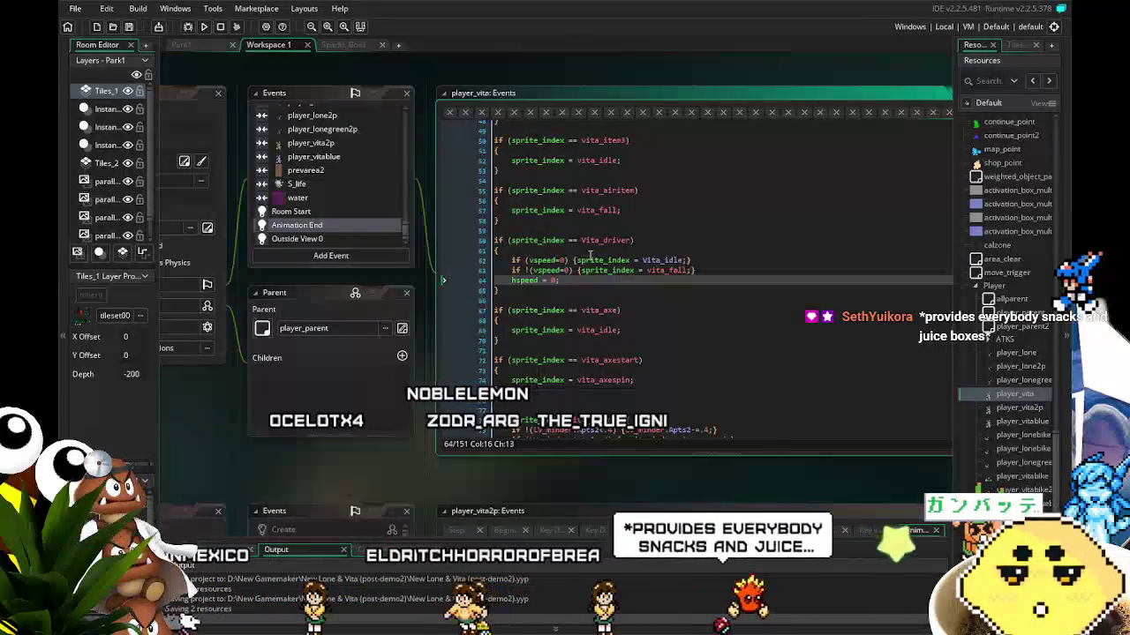
# - Remove the vspeed condition and leftover lines, and set the sprite to Vita_driver_sustain
pyautogui.click(559, 260)
pyautogui.moveTo(559, 261); pyautogui.dragTo(494, 273)
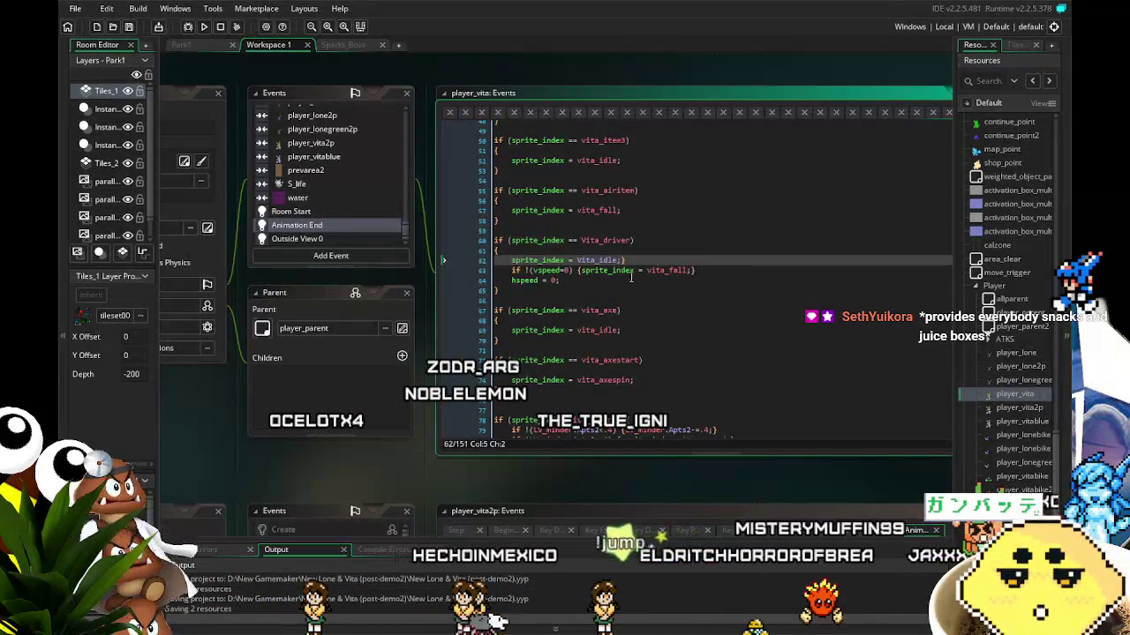
pyautogui.press('BackSpace')
pyautogui.click(536, 280)
pyautogui.press('End')
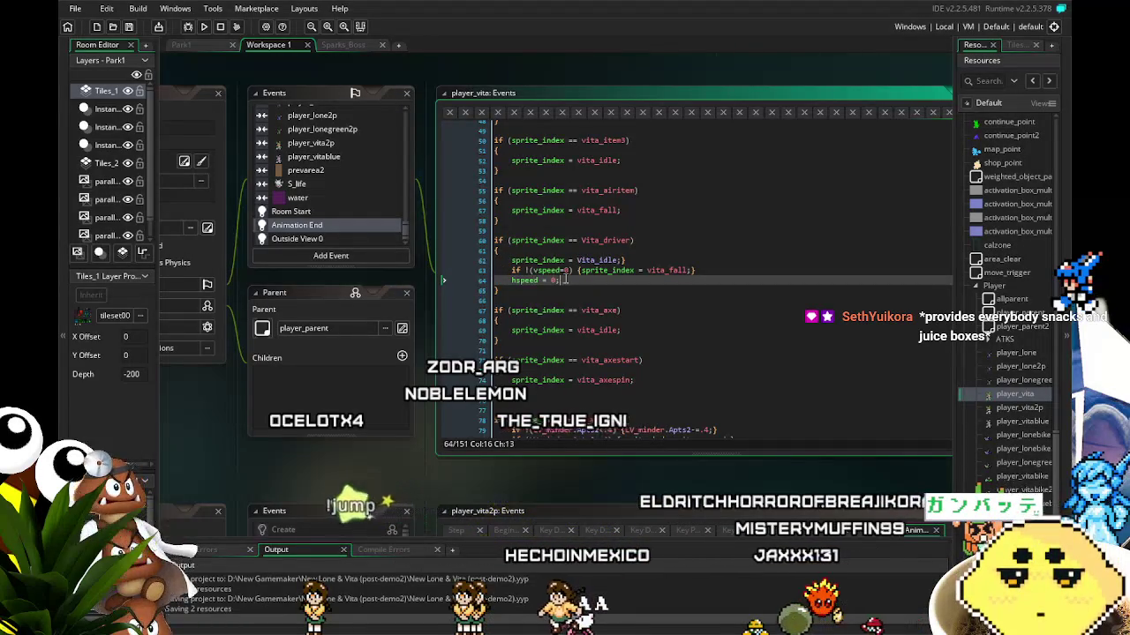
pyautogui.keyDown('shift'); pyautogui.click(626, 260); pyautogui.keyUp('shift')
pyautogui.press('BackSpace')
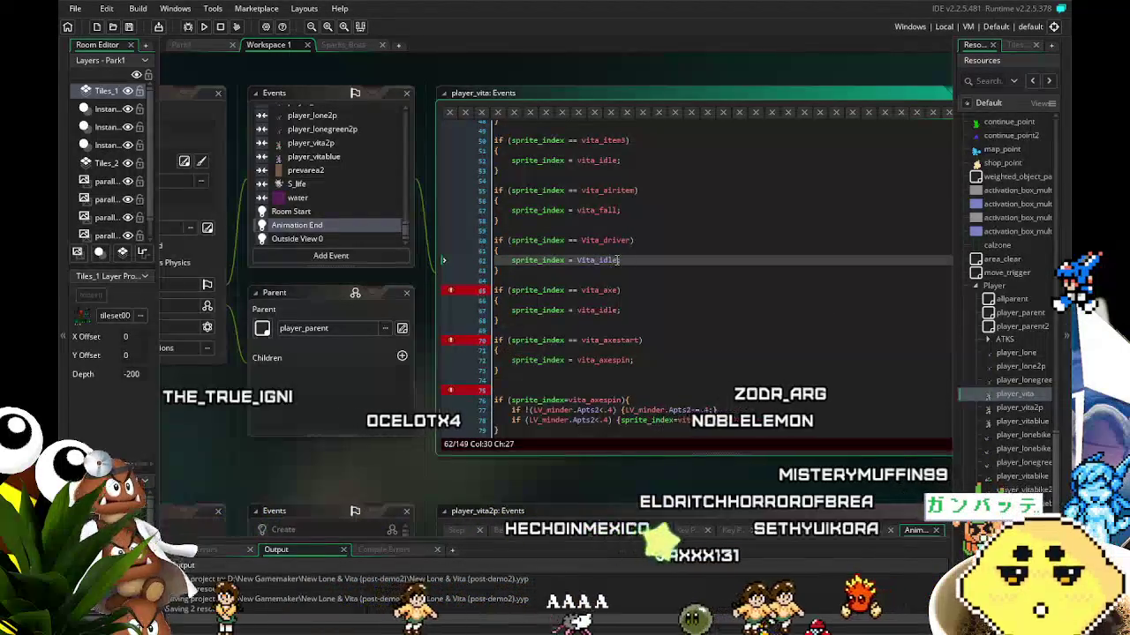
pyautogui.press('BackSpace')
pyautogui.press('BackSpace')
pyautogui.press('BackSpace')
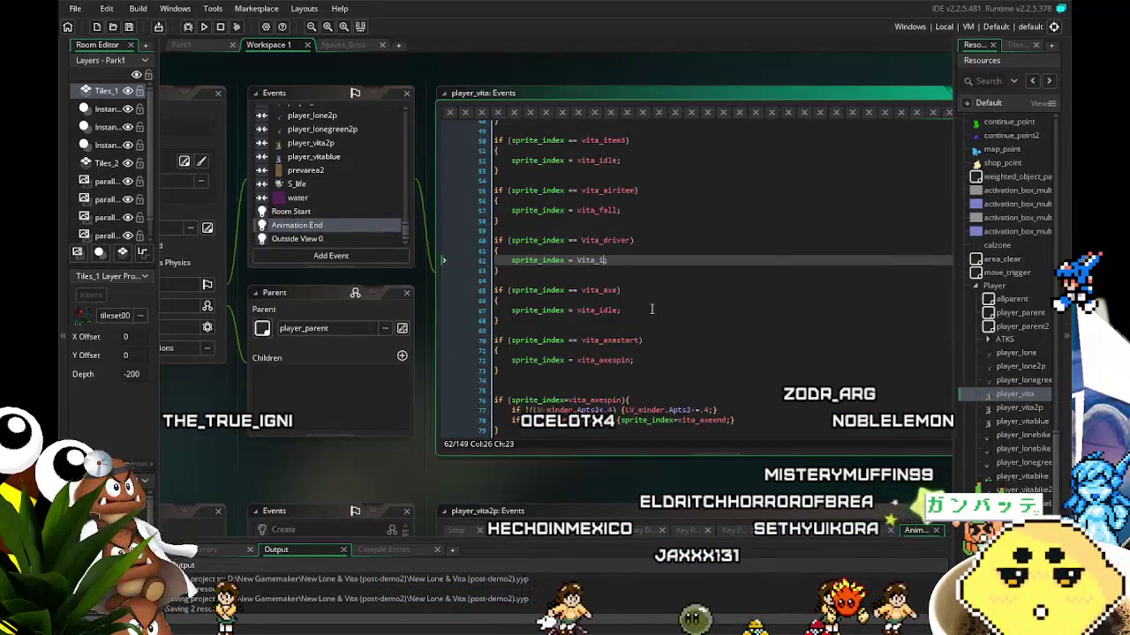
pyautogui.press('BackSpace')
pyautogui.press('BackSpace')
pyautogui.write('dri;')
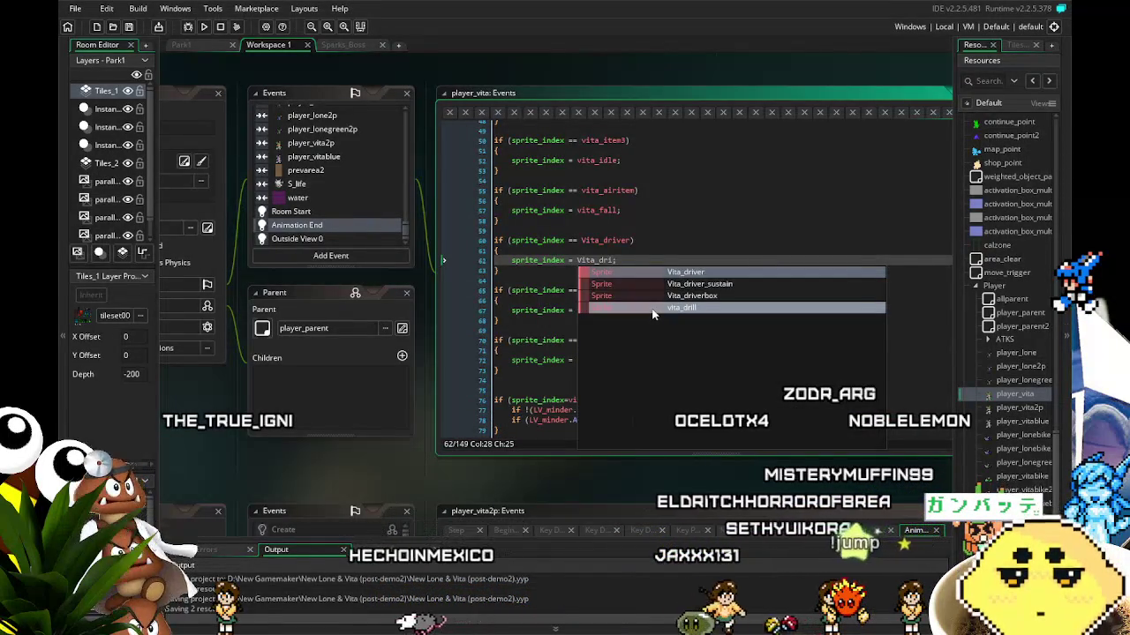
pyautogui.click(697, 284)
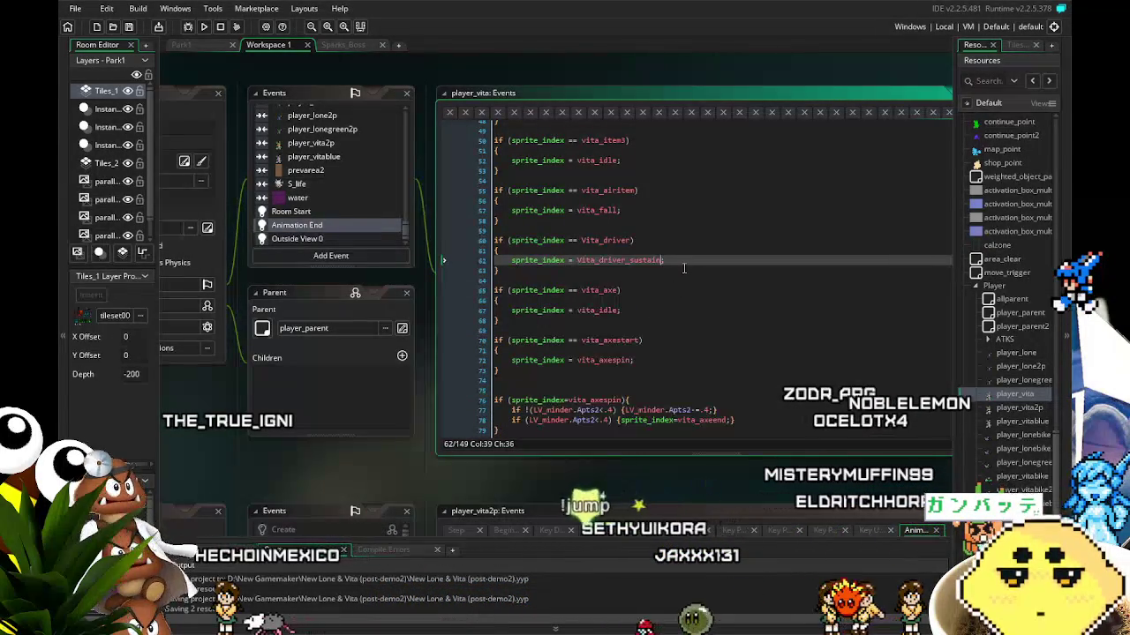
pyautogui.click(684, 268)
# - Insert image_index=0; on a new line before the sprite assignment
pyautogui.moveTo(467, 477); pyautogui.dragTo(511, 473)
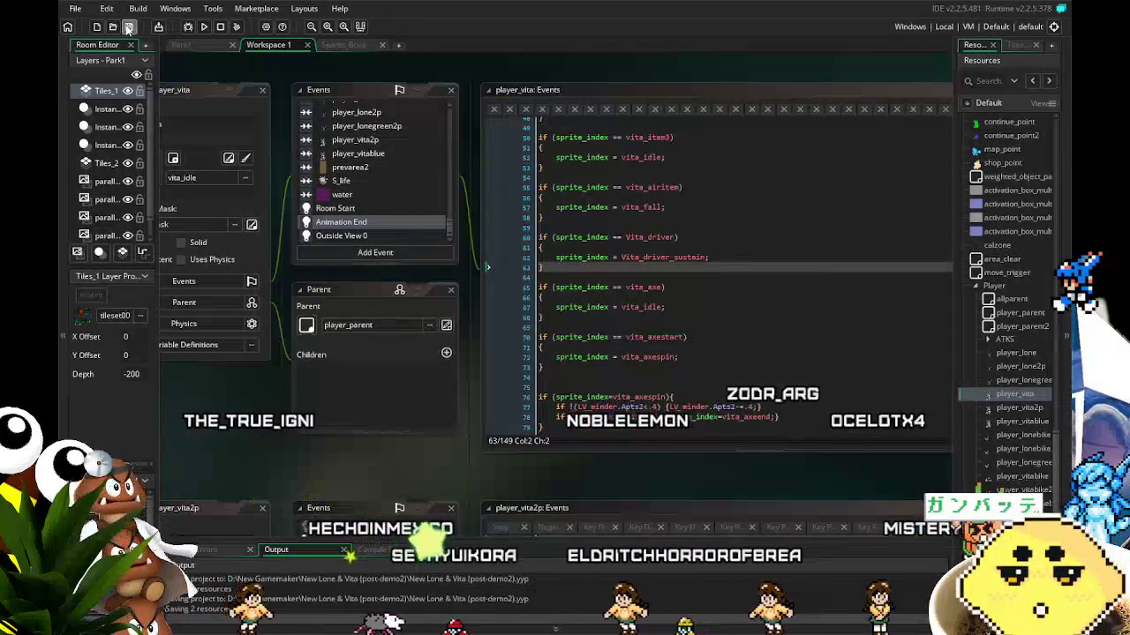
pyautogui.click(555, 257)
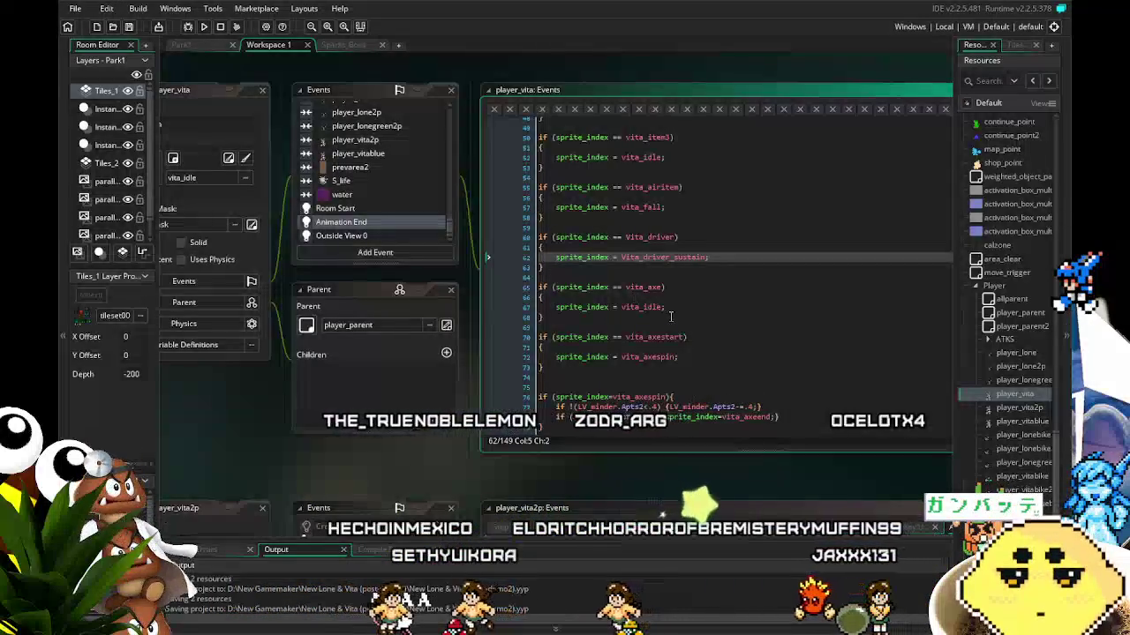
pyautogui.press('Return')
pyautogui.press('Up')
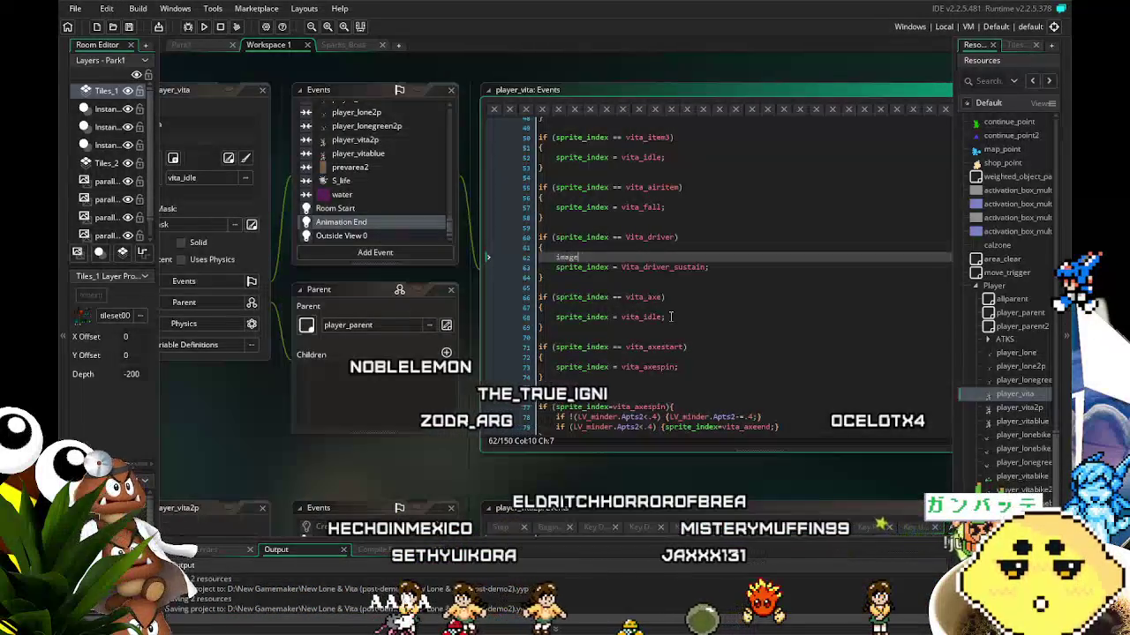
pyautogui.write('image_index=0;')
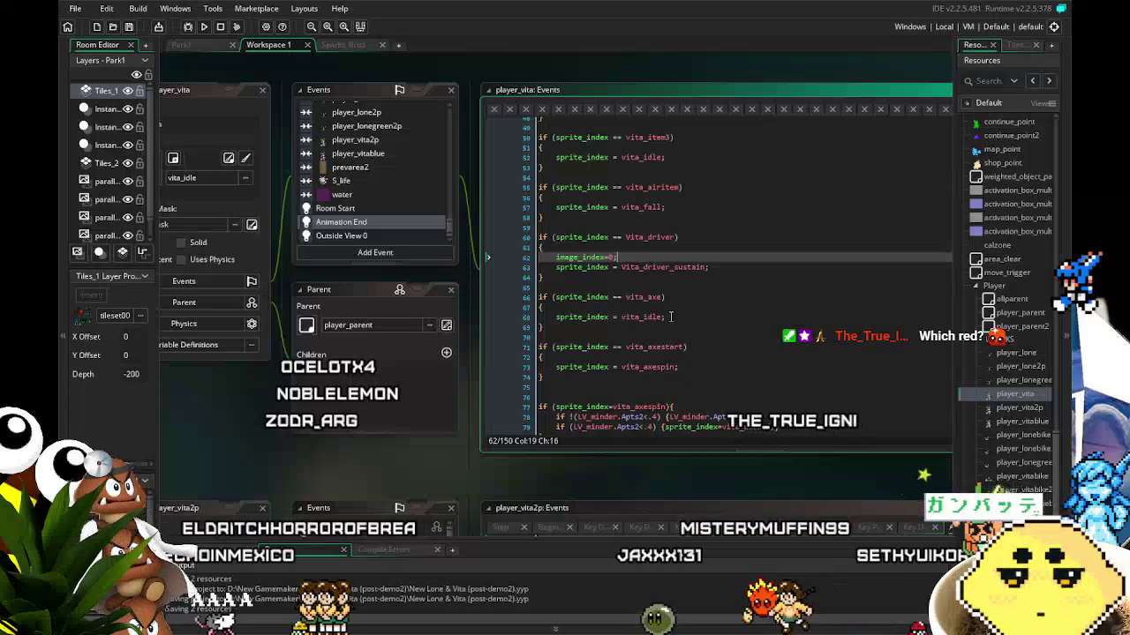
pyautogui.click(227, 406)
pyautogui.moveTo(228, 403)
pyautogui.mouseDown()
pyautogui.moveTo(260, 393)
pyautogui.moveTo(230, 390)
pyautogui.mouseUp()
# - Expand the ATKS group of player attacks in the Resources tree
pyautogui.scroll(10, 328, 167)
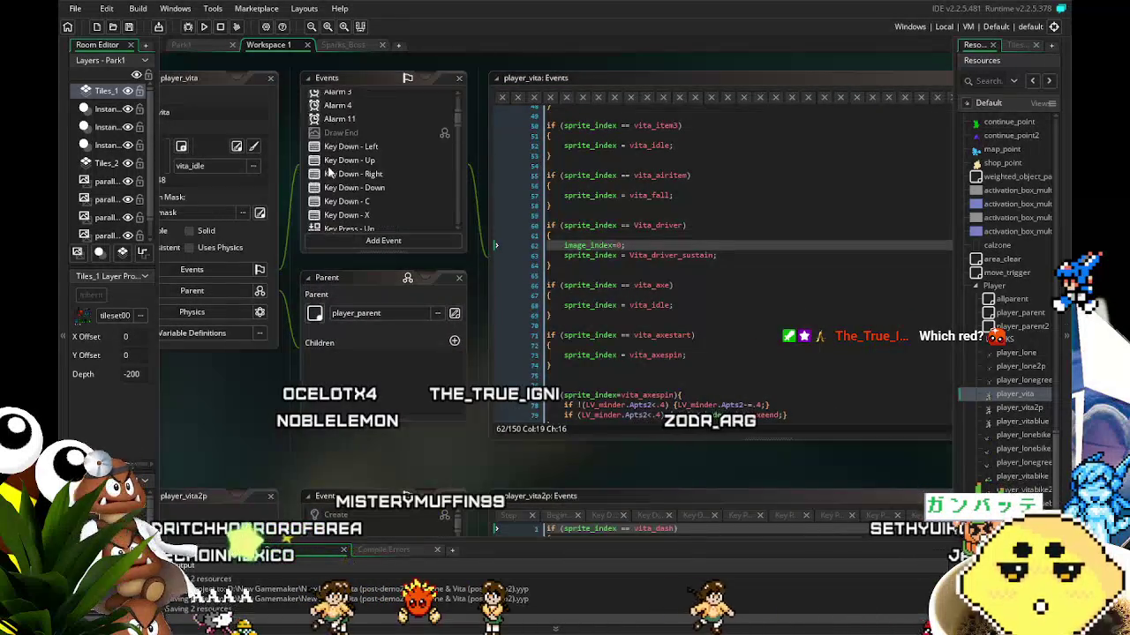
pyautogui.moveTo(239, 406)
pyautogui.mouseDown()
pyautogui.moveTo(295, 381)
pyautogui.moveTo(230, 390)
pyautogui.mouseUp()
pyautogui.scroll(-3, 706, 265)
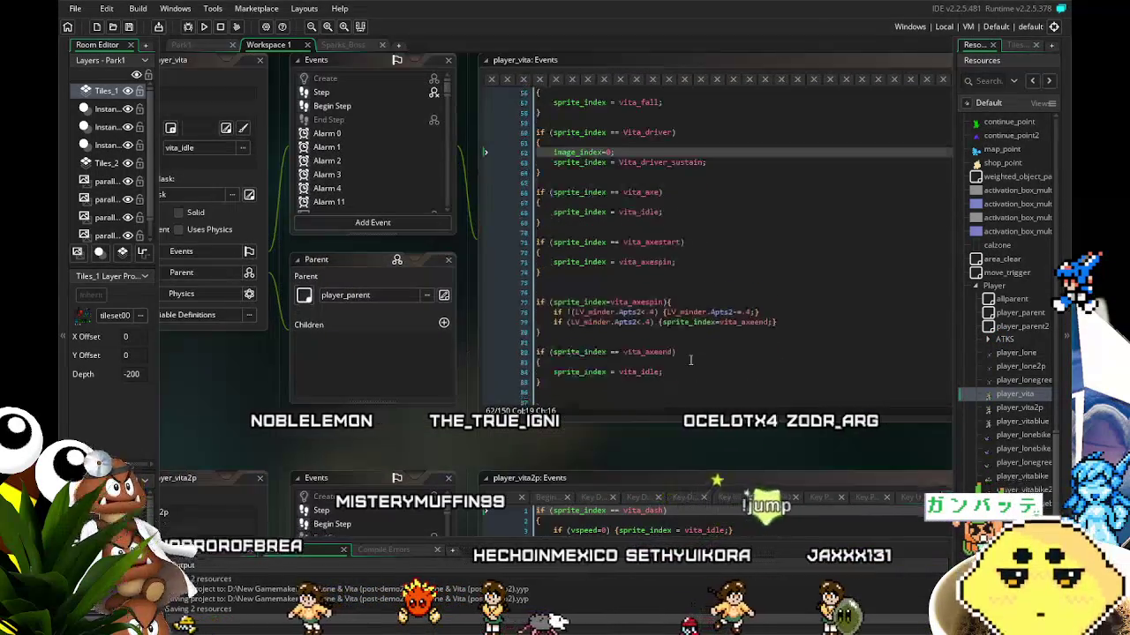
pyautogui.scroll(-3, 992, 406)
pyautogui.scroll(3, 992, 406)
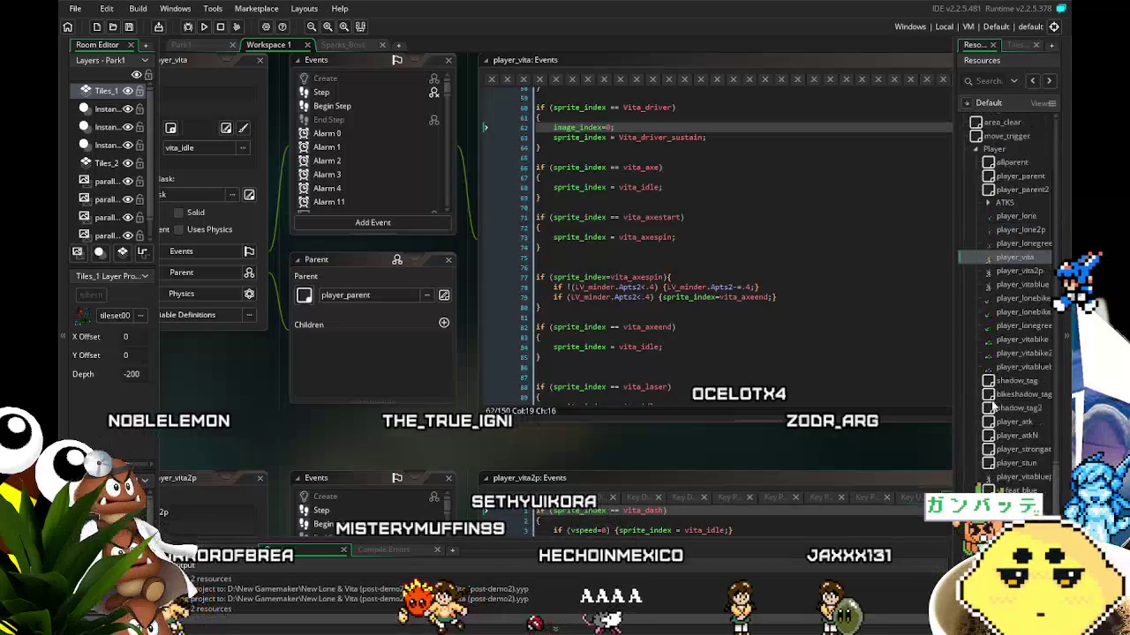
pyautogui.click(976, 274)
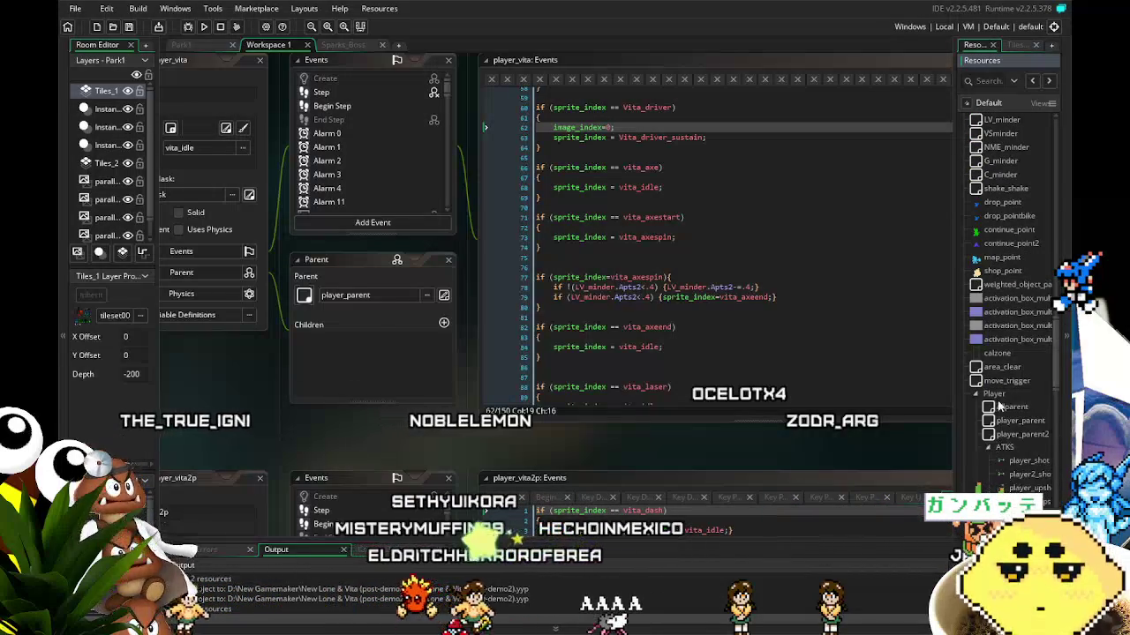
# - Scroll the list to Vita's player_VAxe and player_VSpin attack objects
pyautogui.scroll(-10, 998, 400)
pyautogui.scroll(-3, 1000, 405)
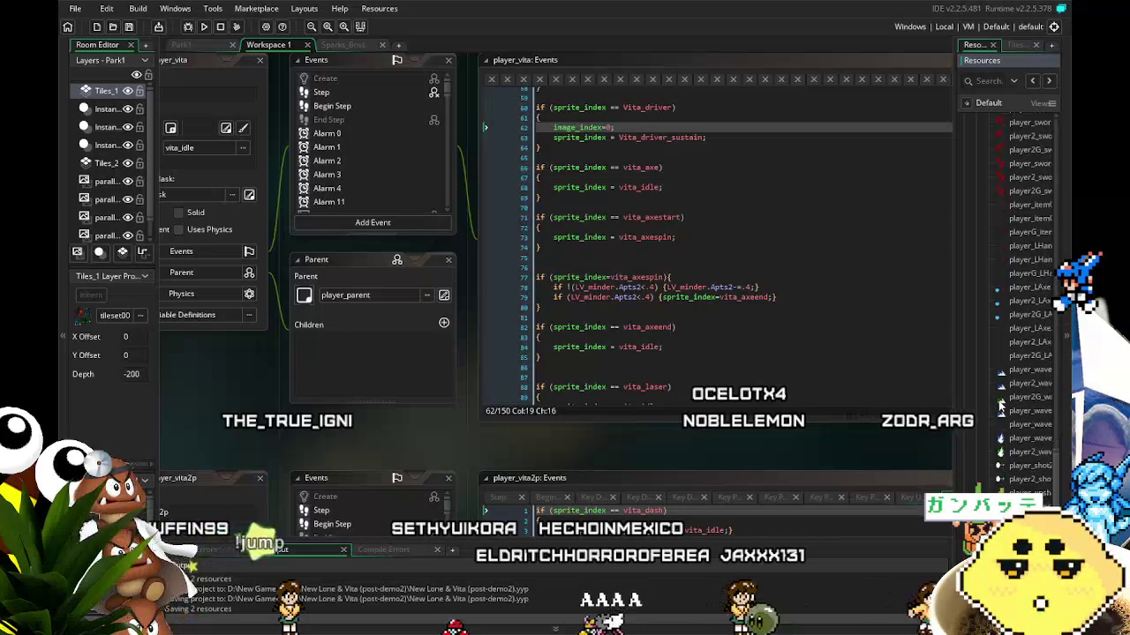
pyautogui.scroll(-5, 1000, 405)
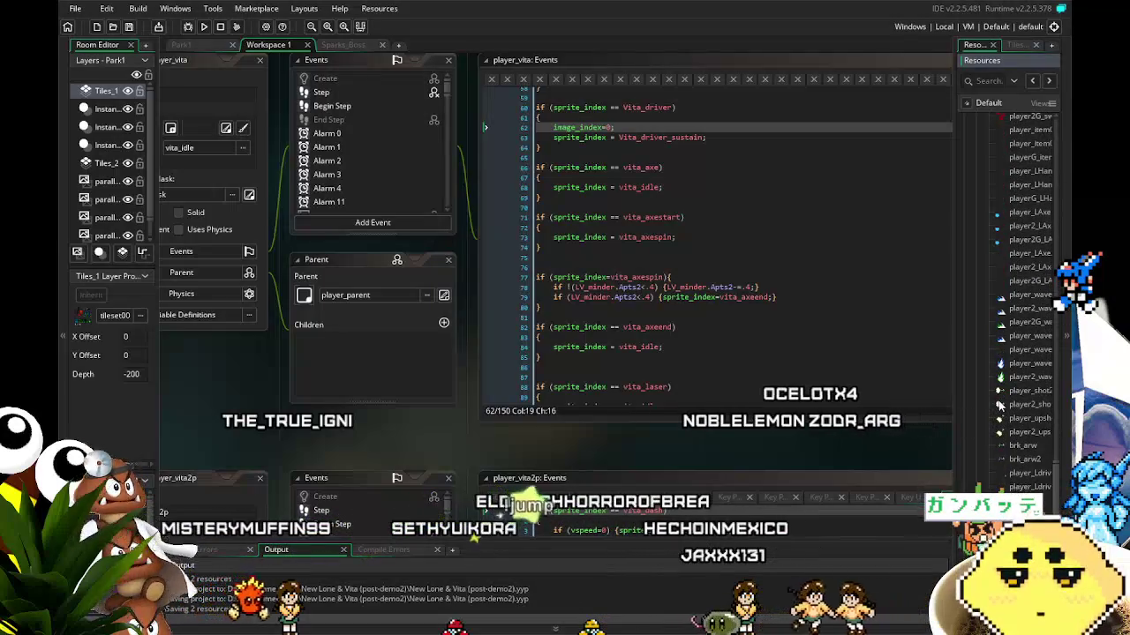
pyautogui.scroll(5, 999, 405)
pyautogui.scroll(5, 1000, 405)
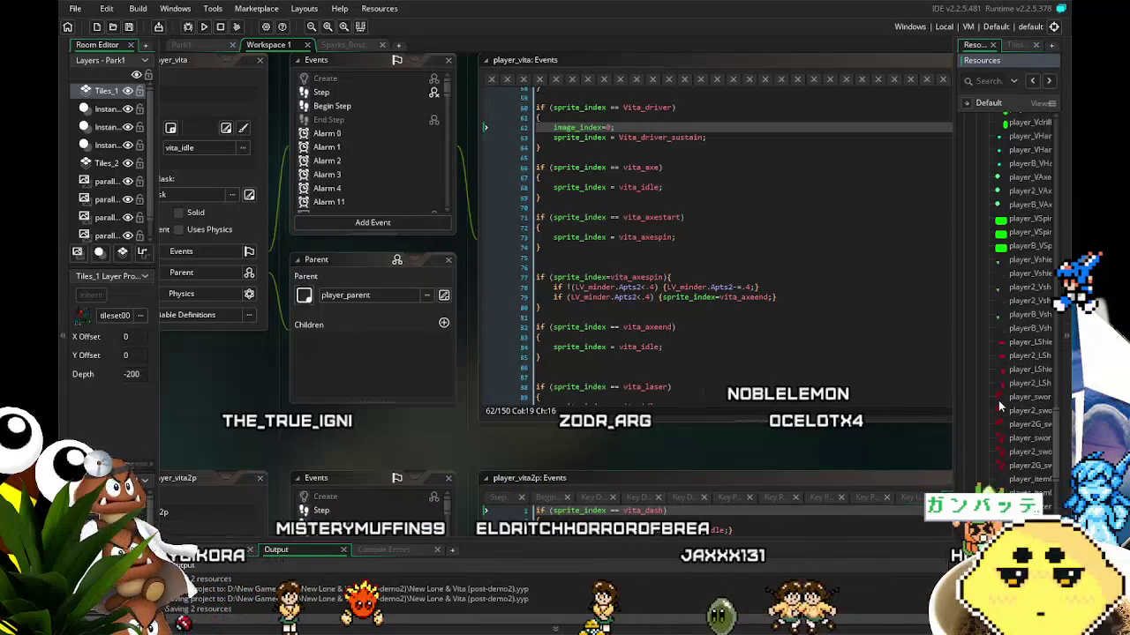
pyautogui.scroll(2, 990, 310)
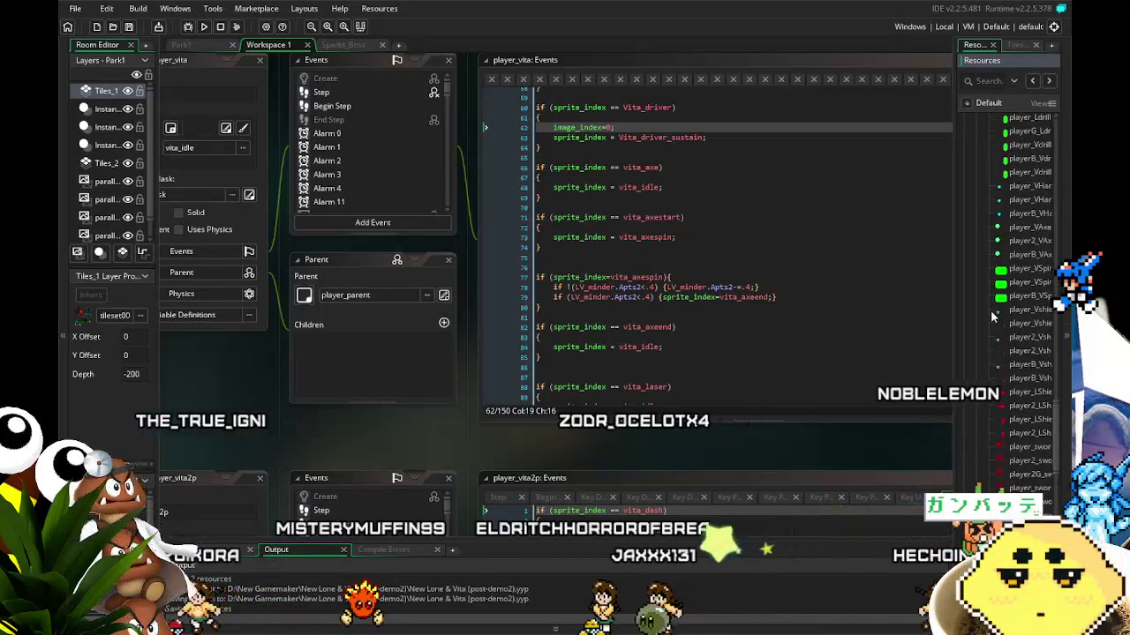
pyautogui.rightClick(1016, 297)
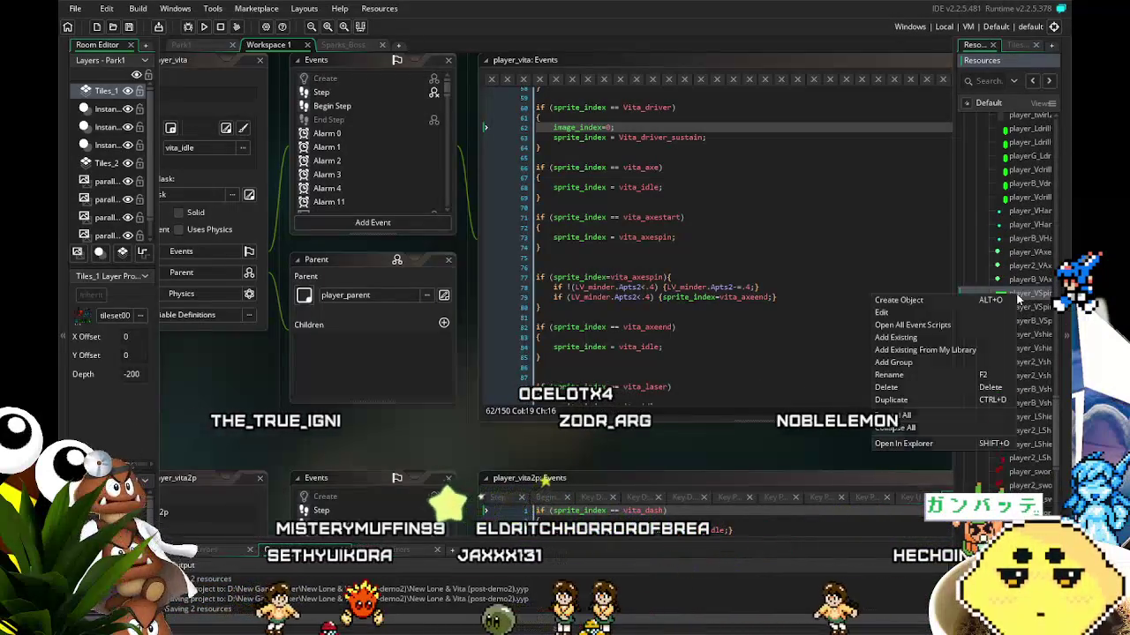
# - Open player_VAxe and its Step code, then duplicate it as player_VAxe1
pyautogui.click(1019, 256)
pyautogui.doubleClick(1019, 256)
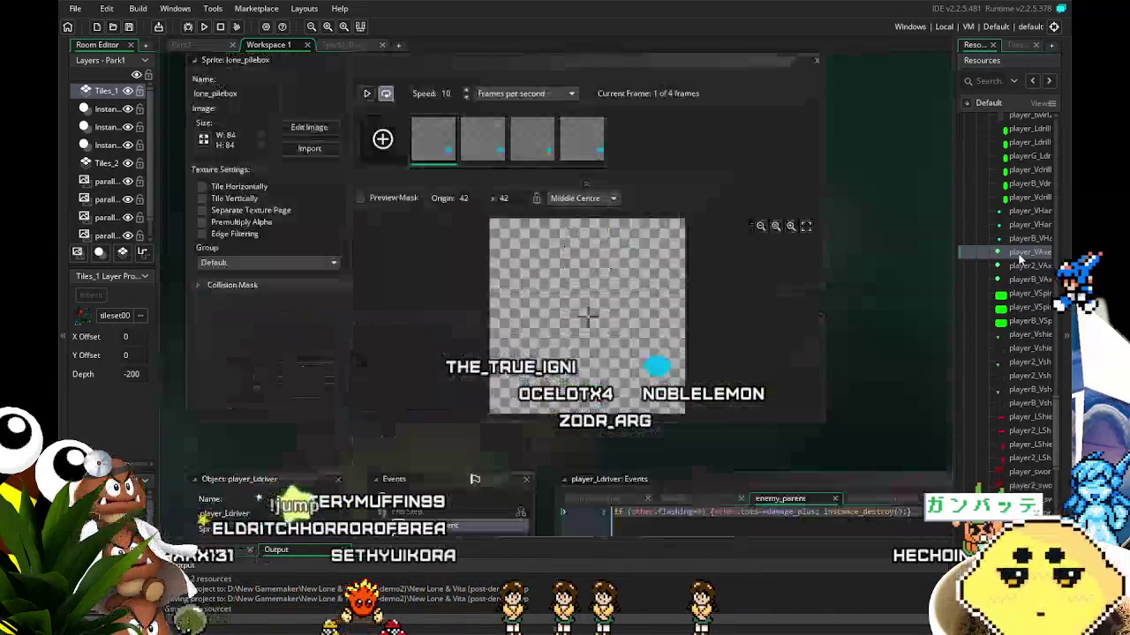
pyautogui.click(432, 142)
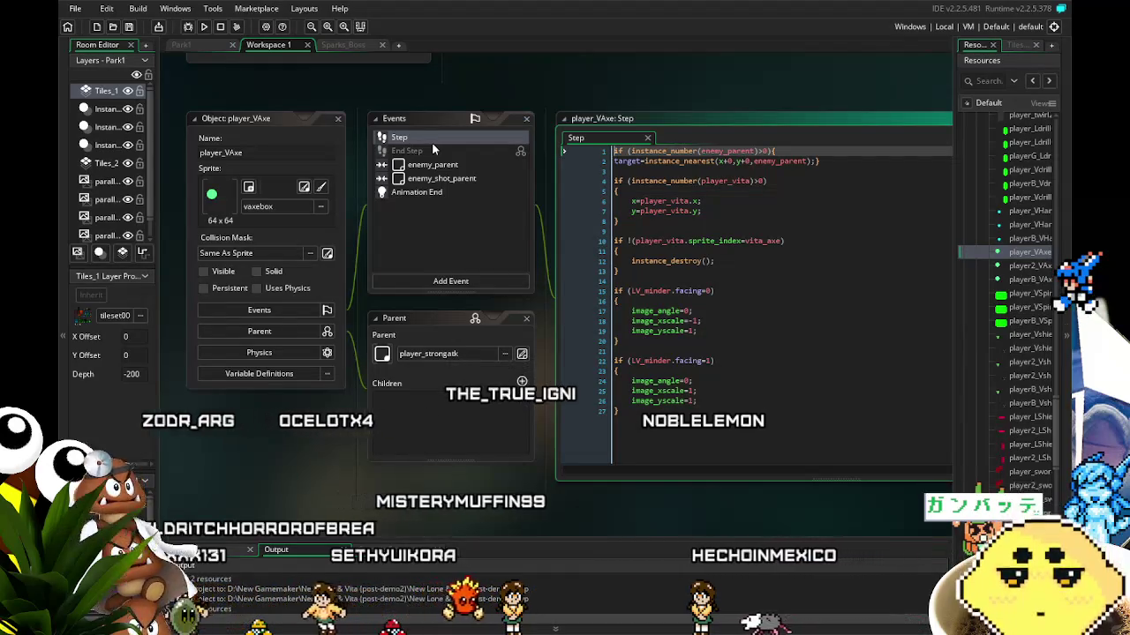
pyautogui.rightClick(1028, 252)
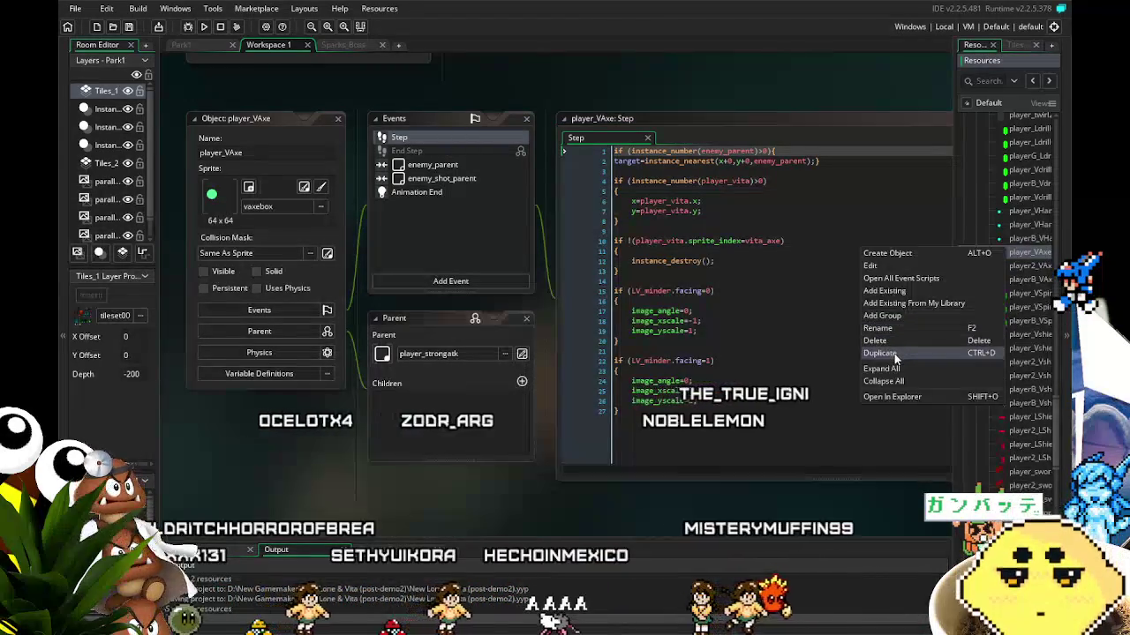
pyautogui.click(900, 350)
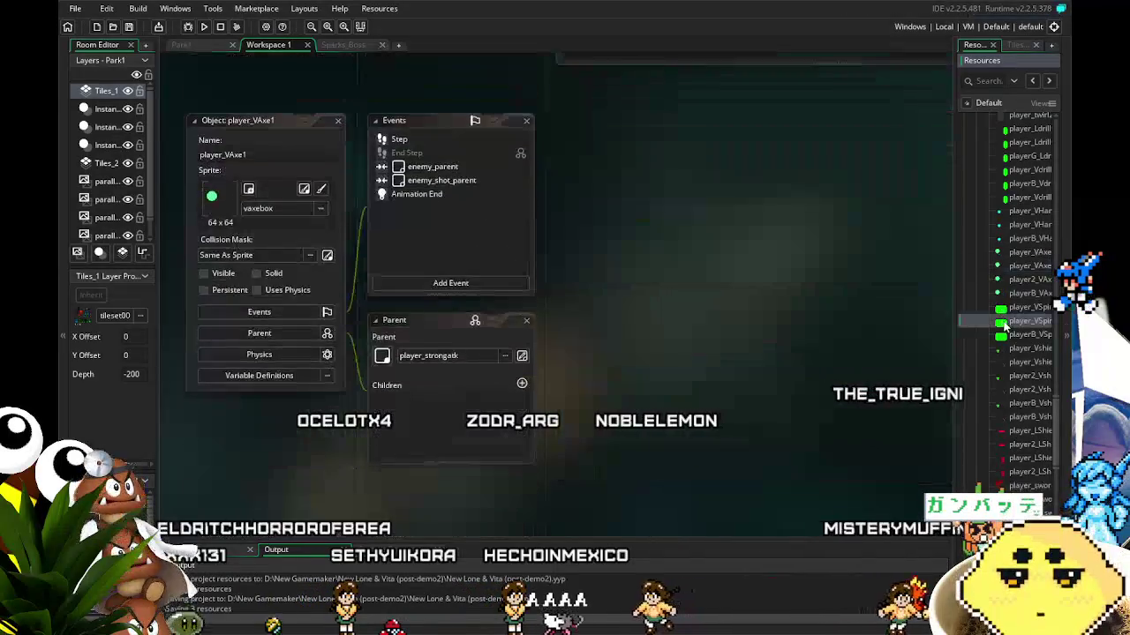
# - Move player_VAxe1 down the list and assign it the 84 x 84 Vita_driverbox sprite
pyautogui.moveTo(1020, 283); pyautogui.dragTo(1016, 344)
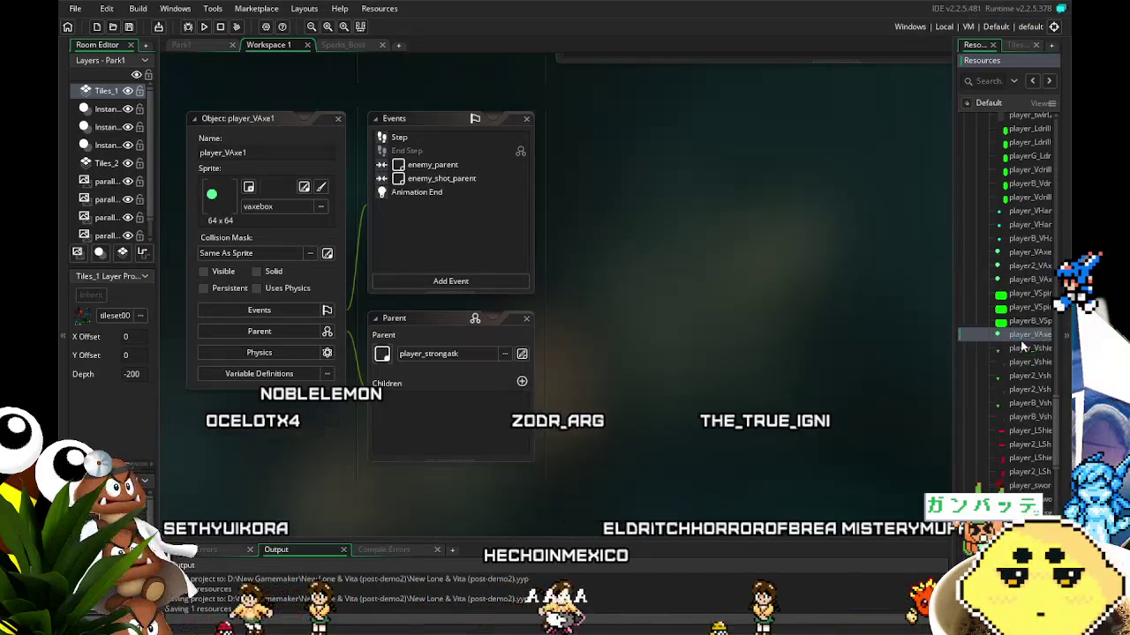
pyautogui.click(279, 208)
pyautogui.doubleClick(463, 243)
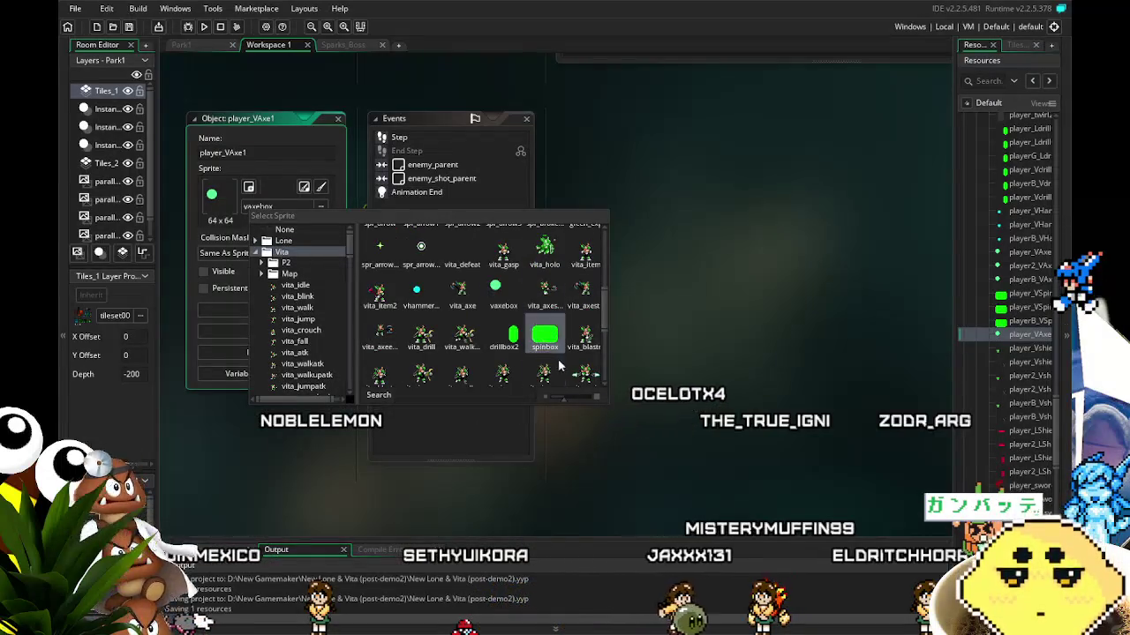
pyautogui.scroll(-3, 557, 362)
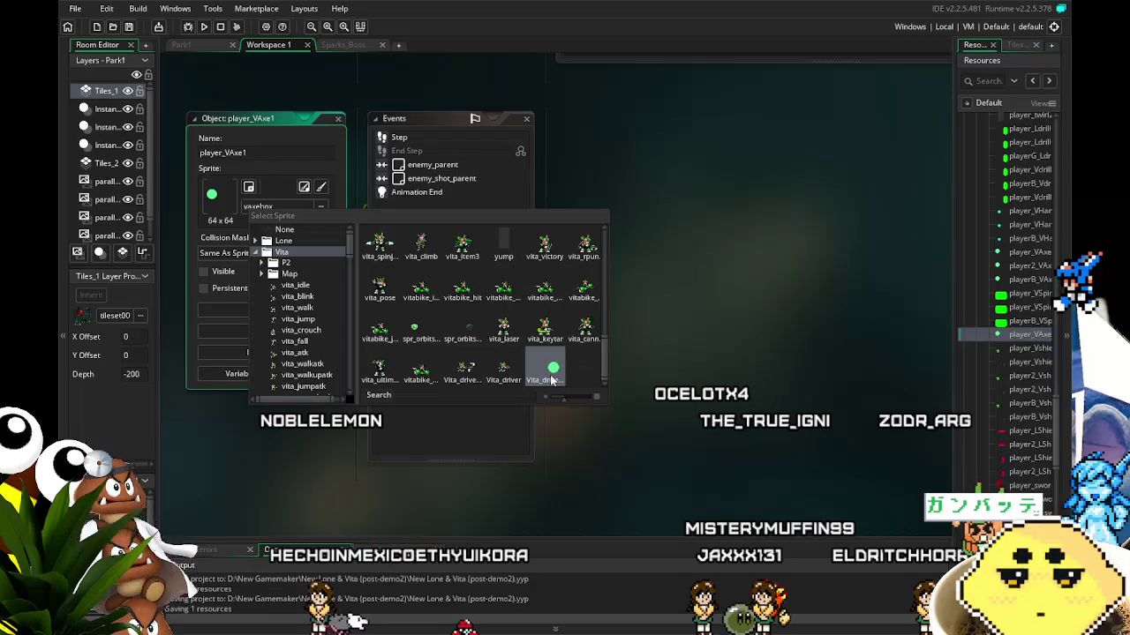
pyautogui.click(552, 378)
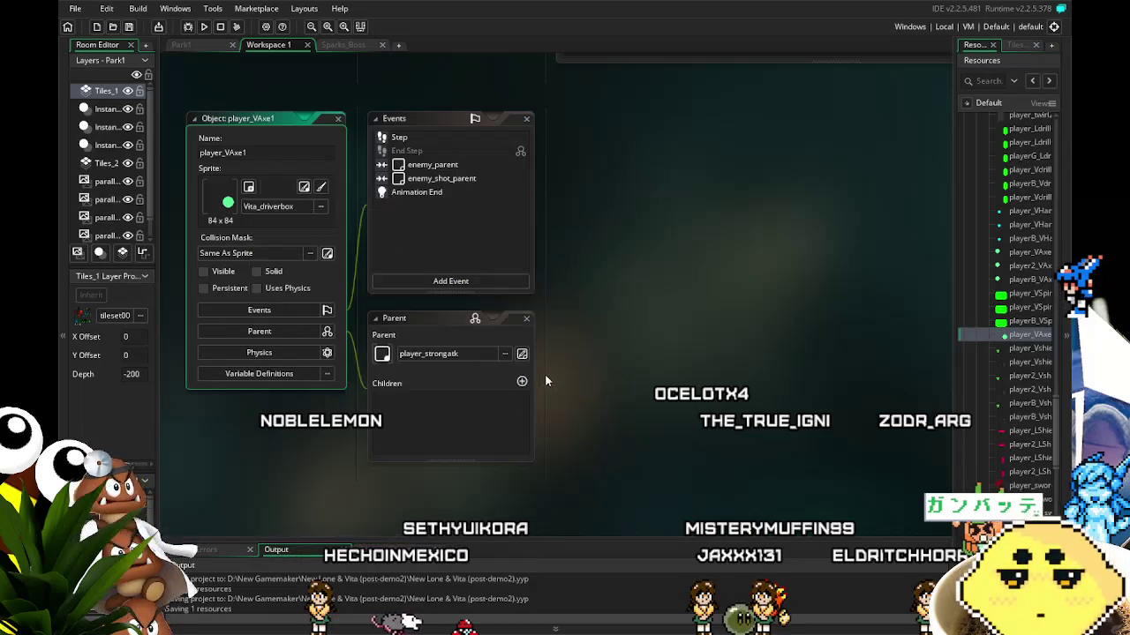
pyautogui.doubleClick(405, 137)
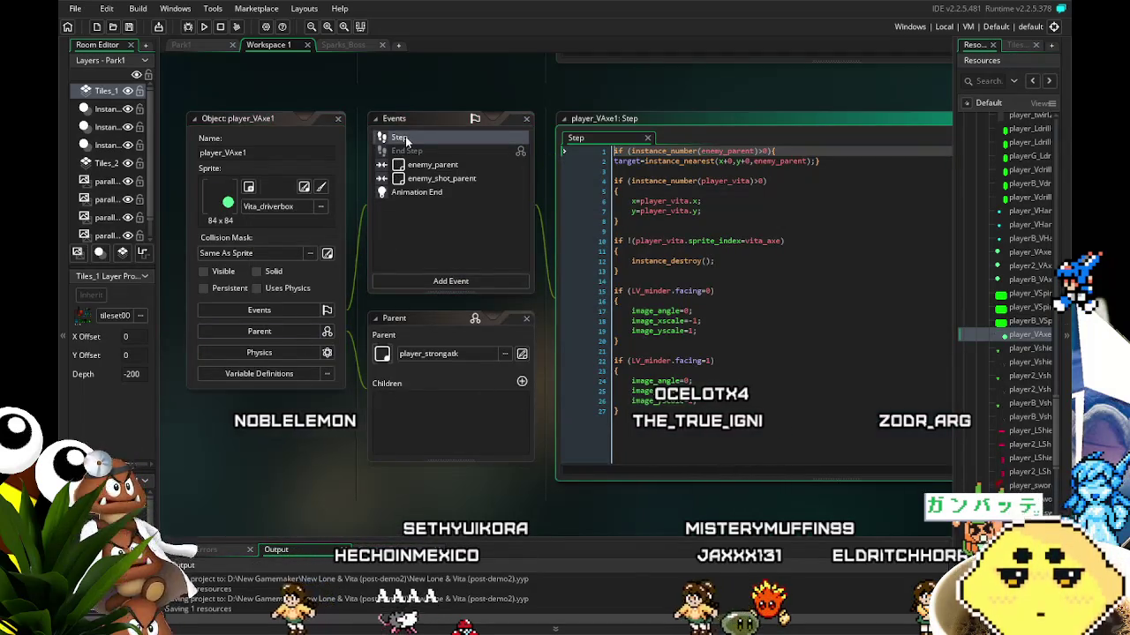
# - Replace vita_axe with Vita_driver_sustain on line 10 of player_VAxe1's Step code
pyautogui.click(624, 300)
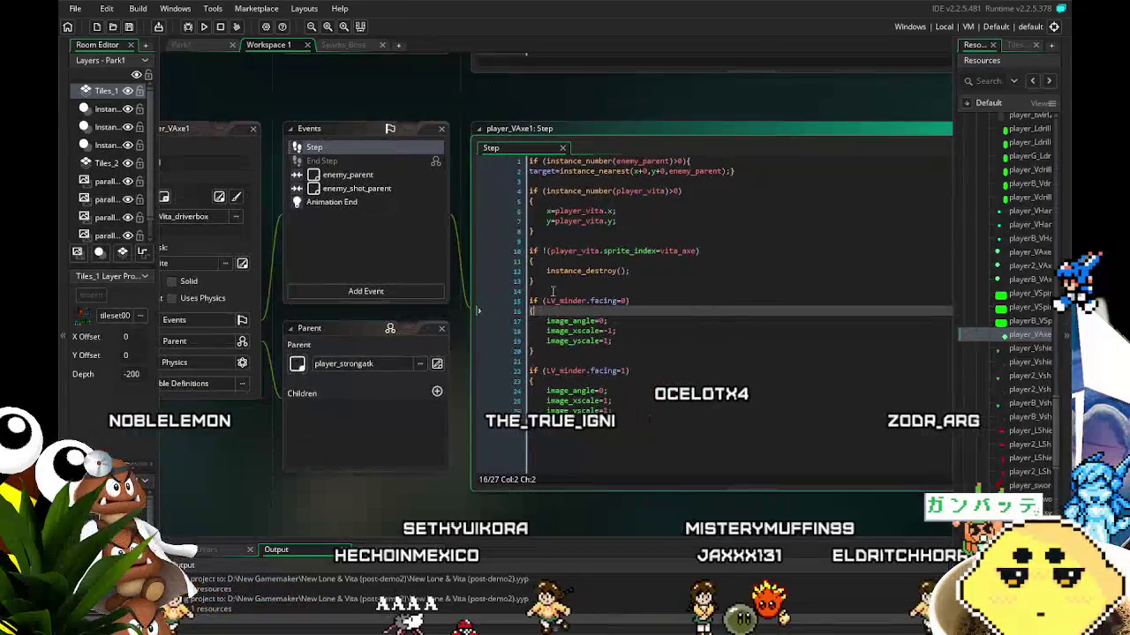
pyautogui.moveTo(697, 251); pyautogui.dragTo(661, 253)
pyautogui.write('vita')
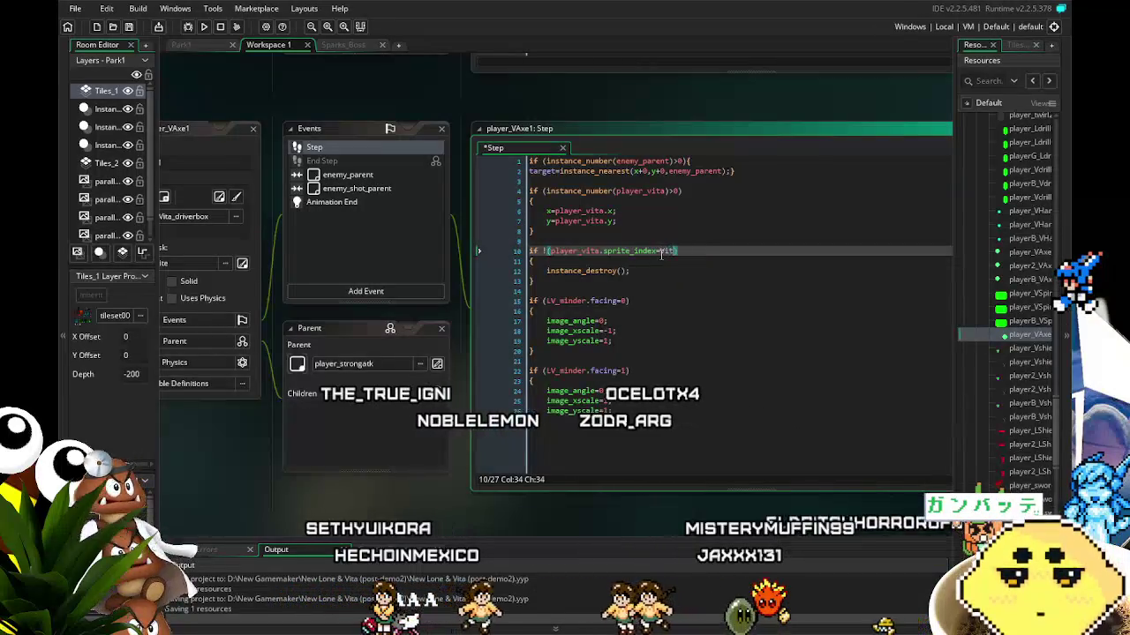
pyautogui.write('_dr')
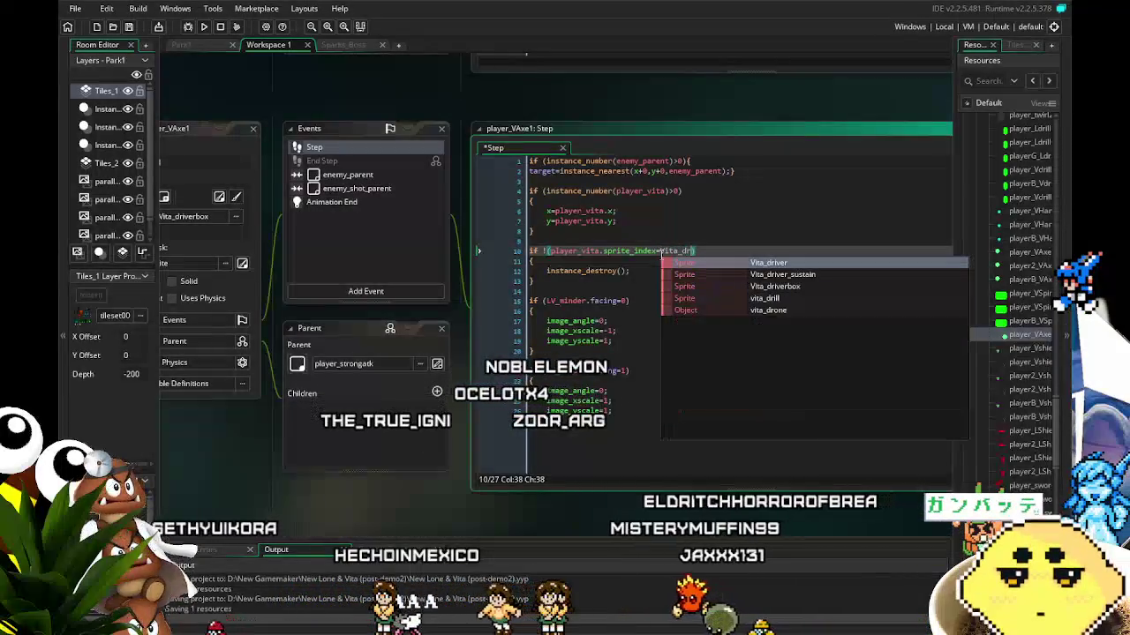
pyautogui.press('Down')
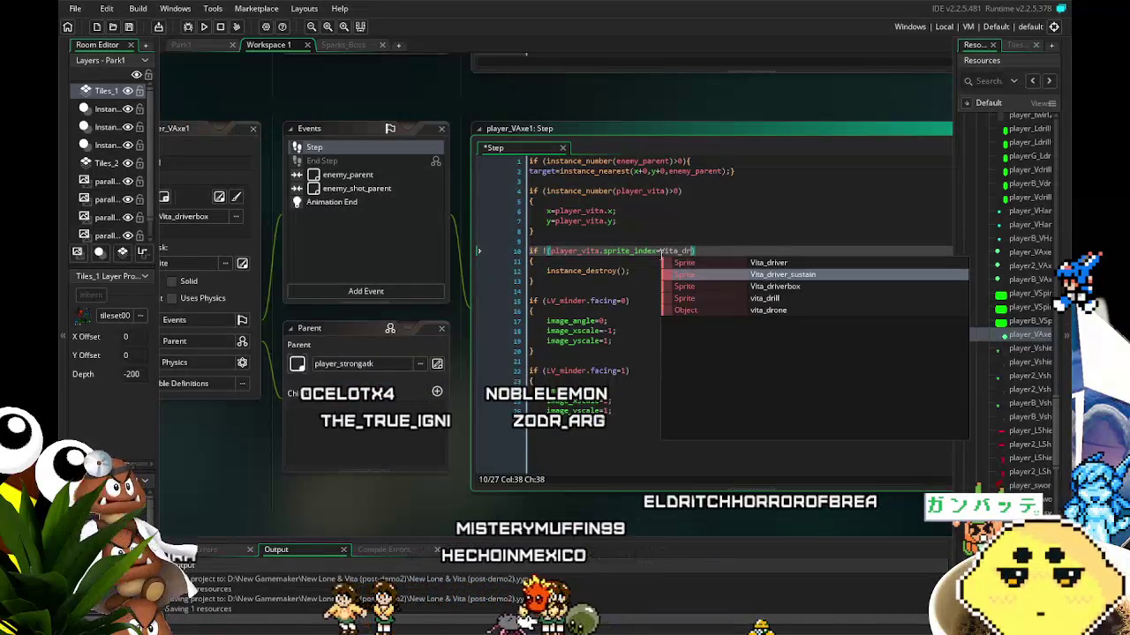
pyautogui.press('Return')
pyautogui.click(664, 321)
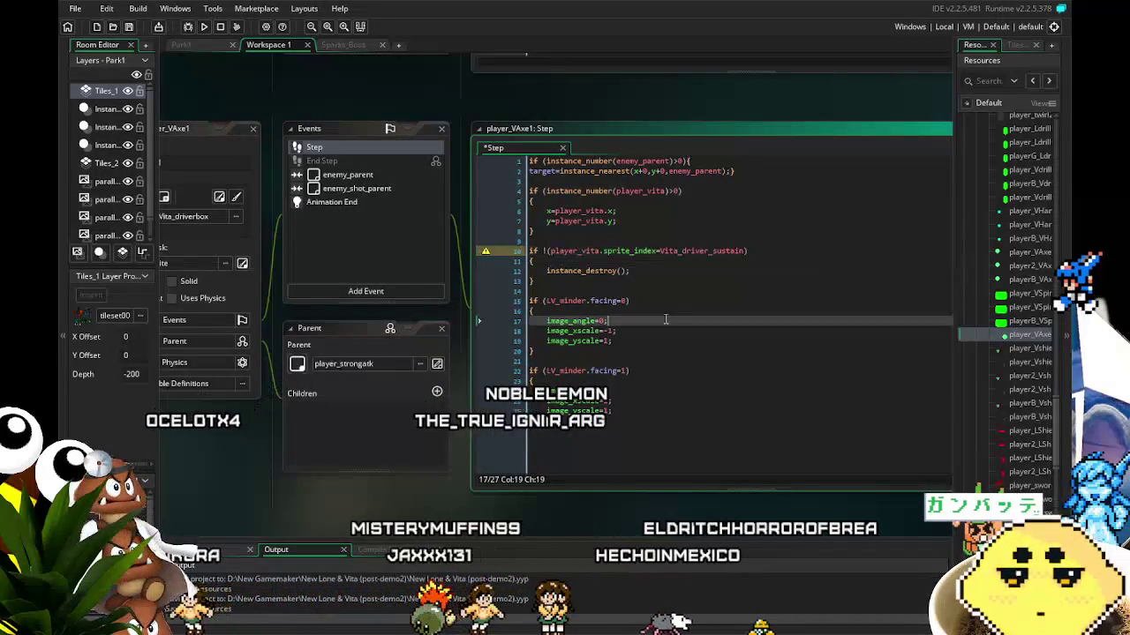
pyautogui.click(664, 292)
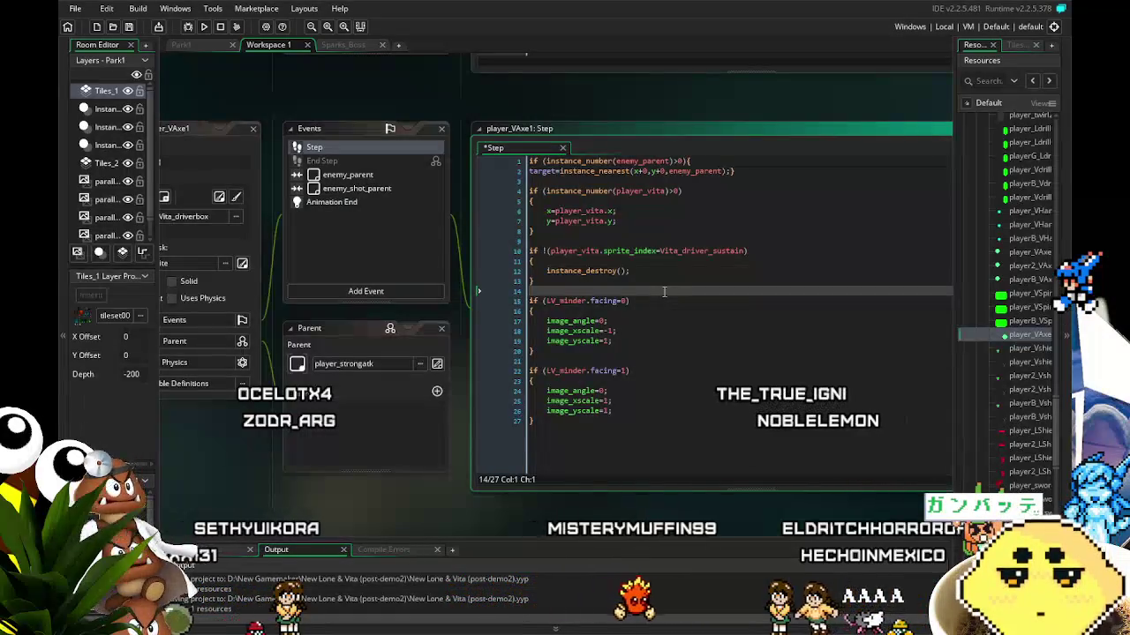
pyautogui.click(346, 176)
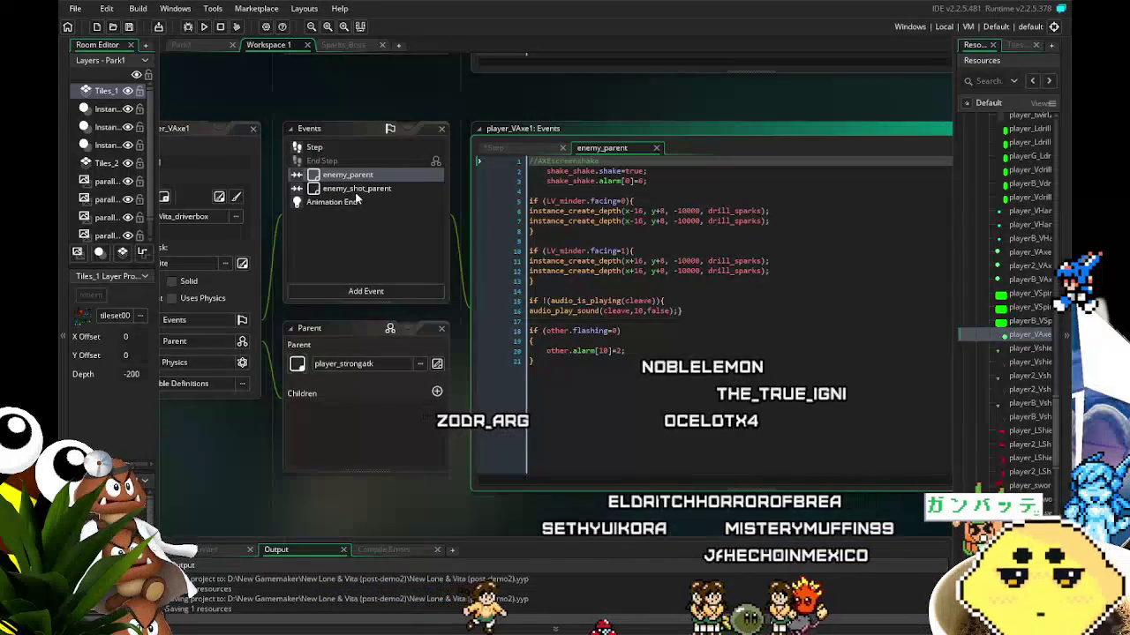
# - Review the enemy_shot_parent, Animation End and Step event code
pyautogui.click(355, 189)
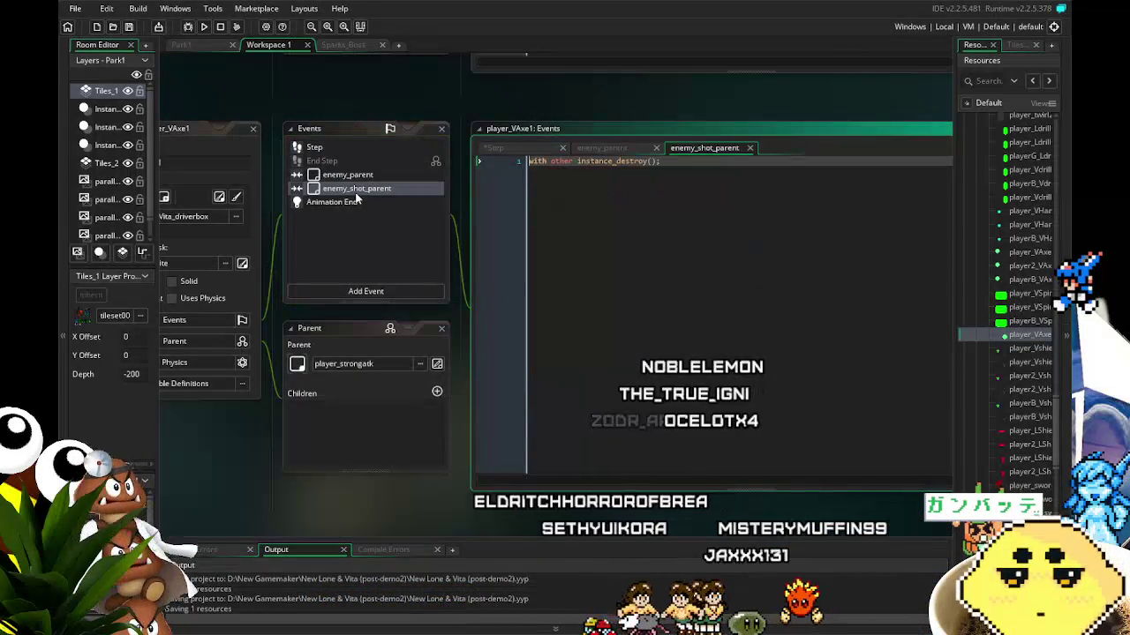
pyautogui.click(350, 203)
pyautogui.click(326, 148)
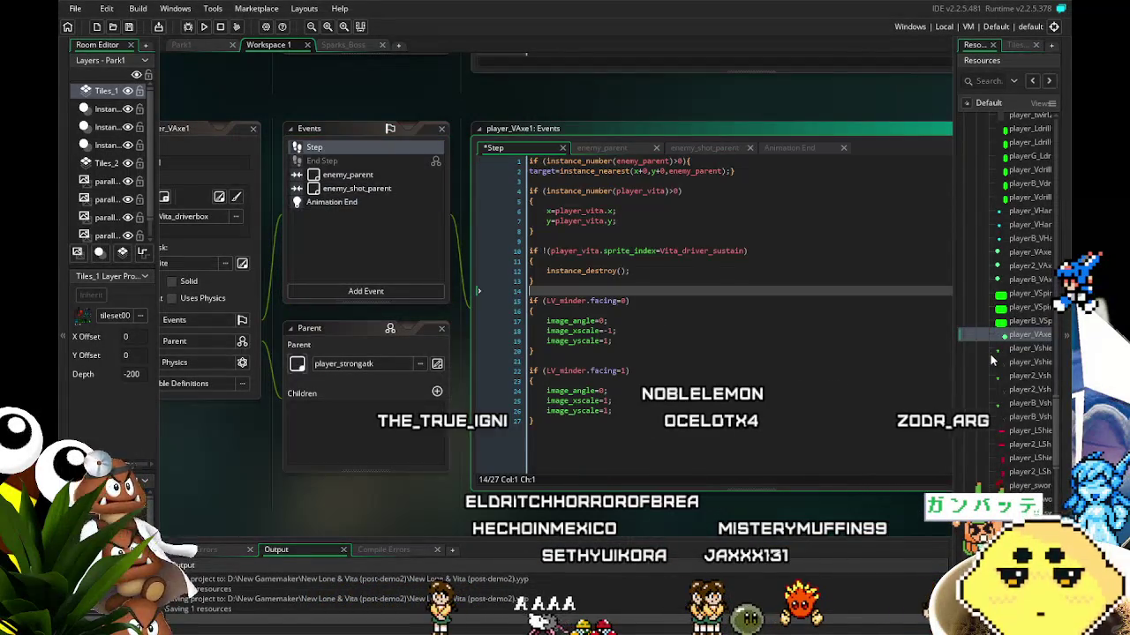
# - Change the object's name to player_VDriver
pyautogui.click(518, 449)
pyautogui.doubleClick(212, 154)
pyautogui.write('player_VDri')
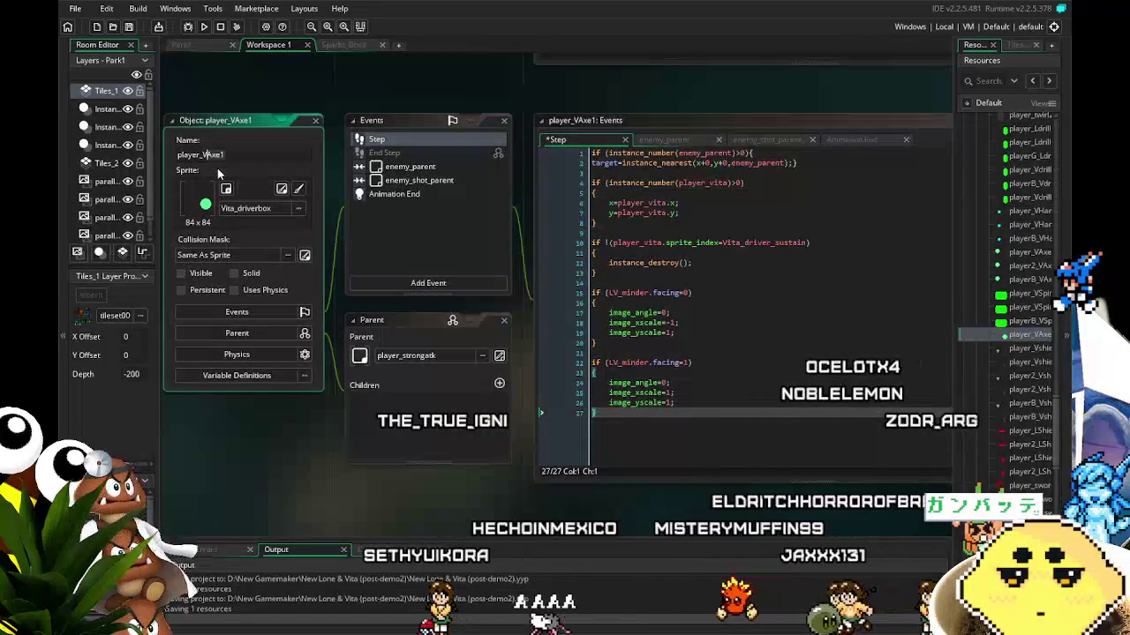
pyautogui.write('ver')
pyautogui.press('Return')
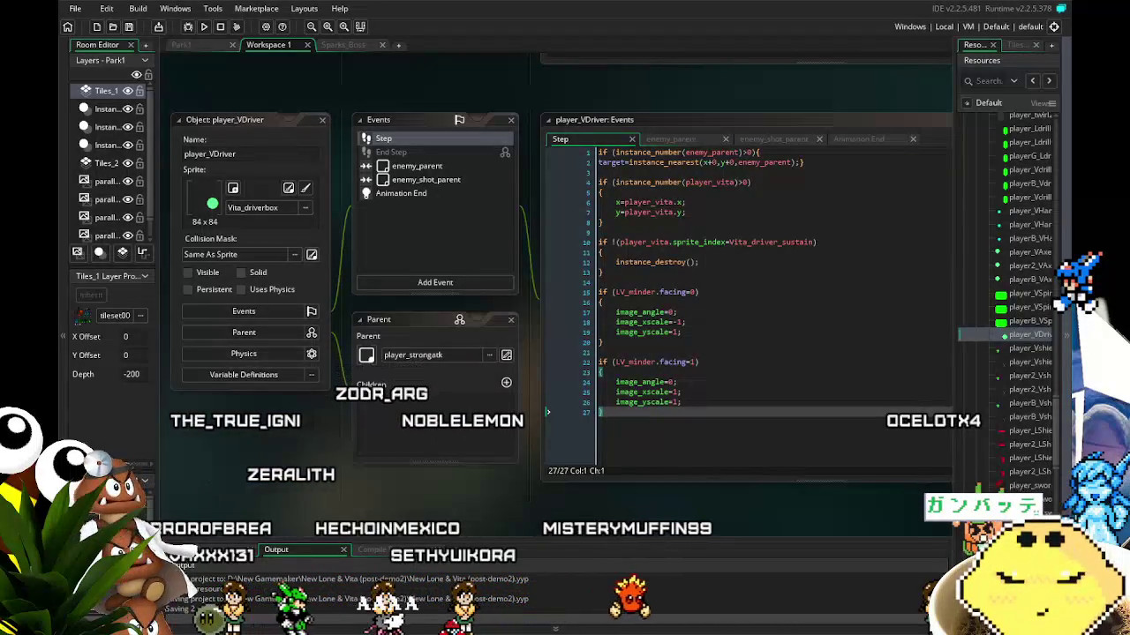
# - Collapse the Player resource folder and nudge the workspace left
pyautogui.scroll(5, 1006, 332)
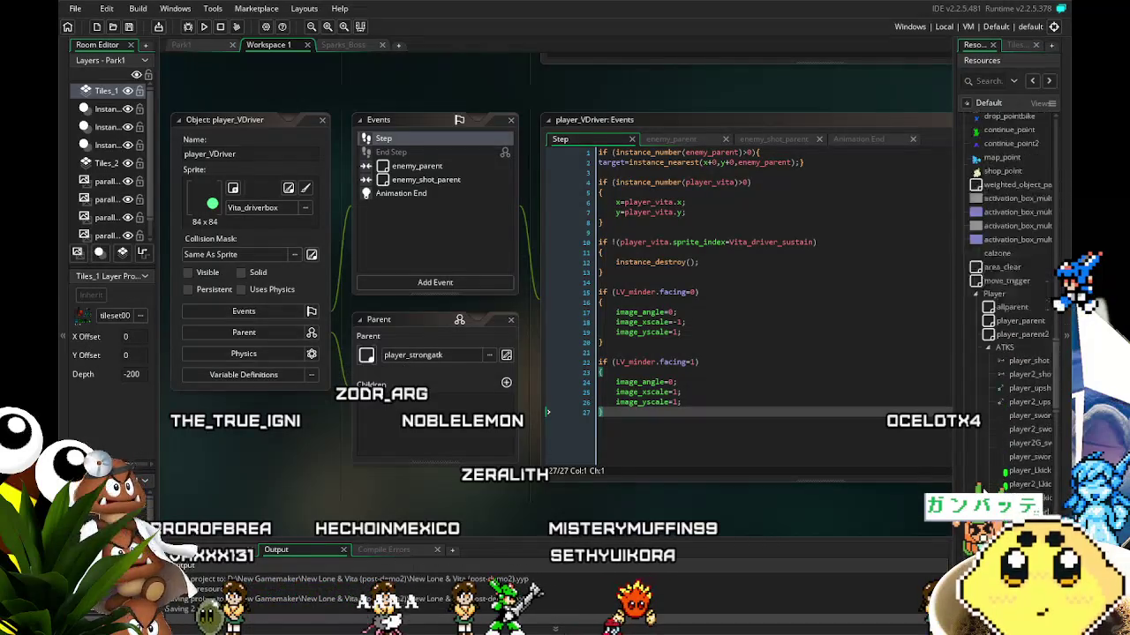
pyautogui.click(977, 321)
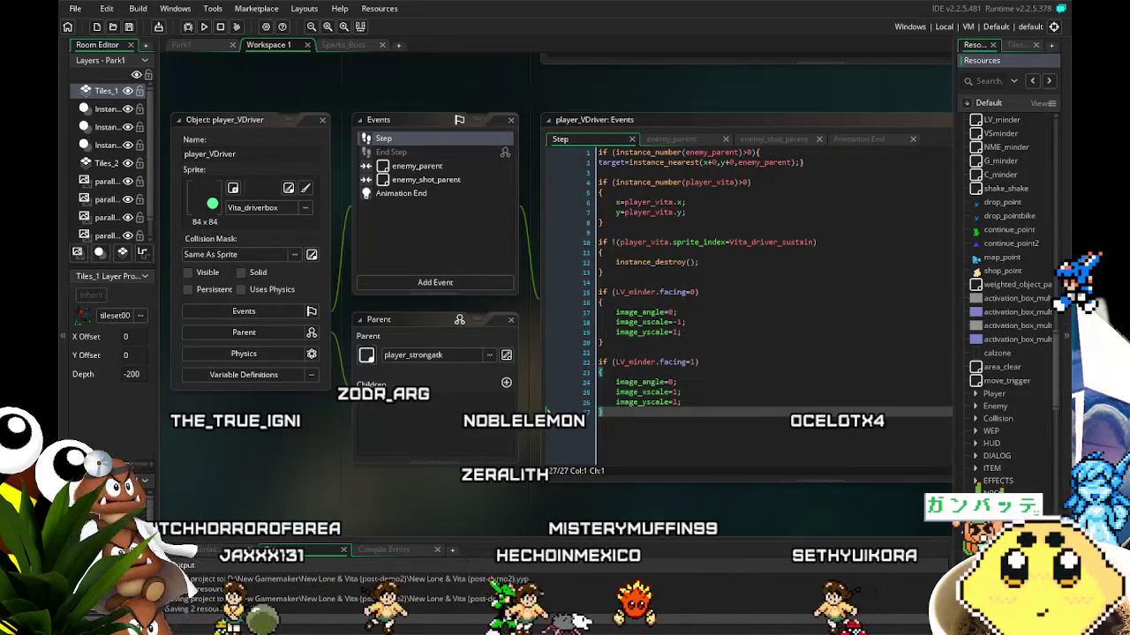
pyautogui.scroll(-5, 969, 367)
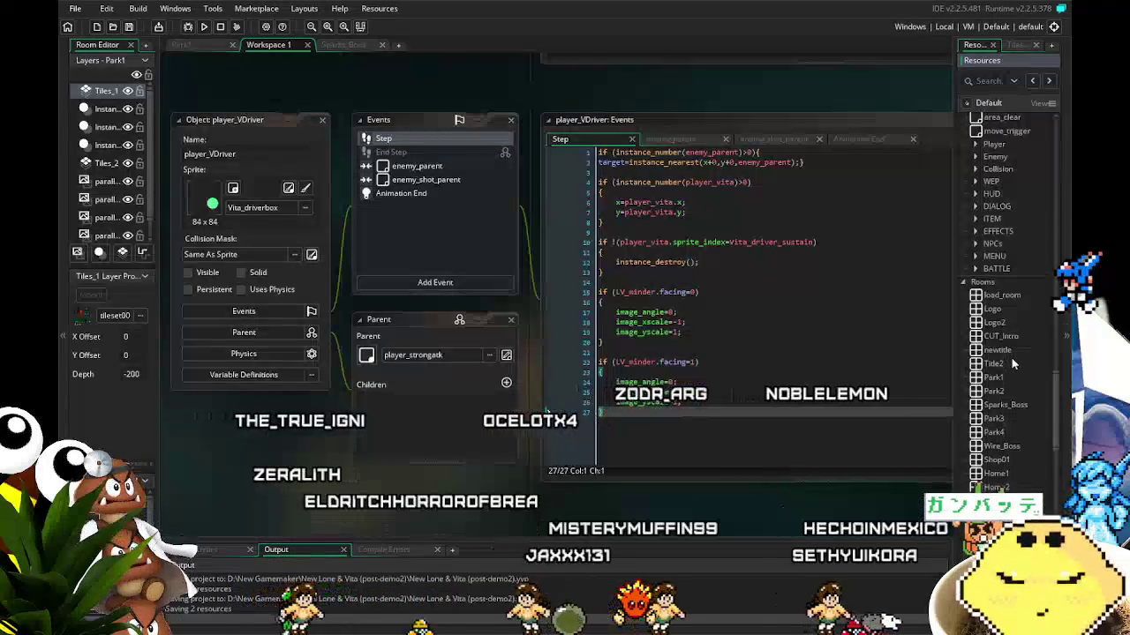
pyautogui.scroll(5, 969, 368)
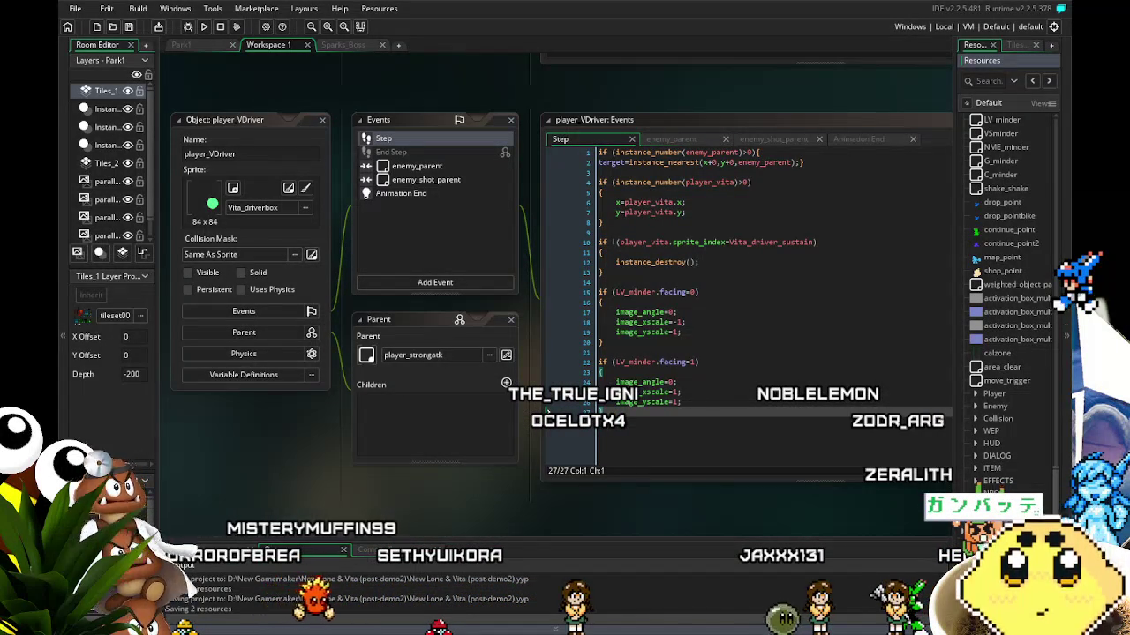
pyautogui.moveTo(408, 504)
pyautogui.mouseDown()
pyautogui.moveTo(341, 505)
pyautogui.moveTo(383, 506)
pyautogui.mouseUp()
pyautogui.click(396, 180)
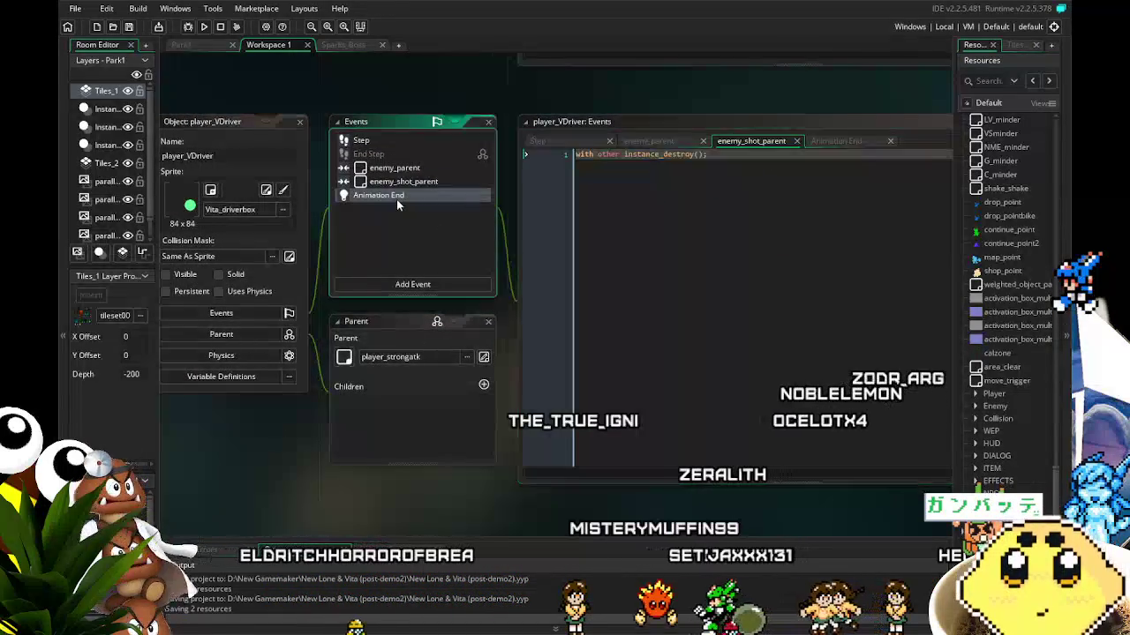
pyautogui.click(396, 200)
pyautogui.click(361, 140)
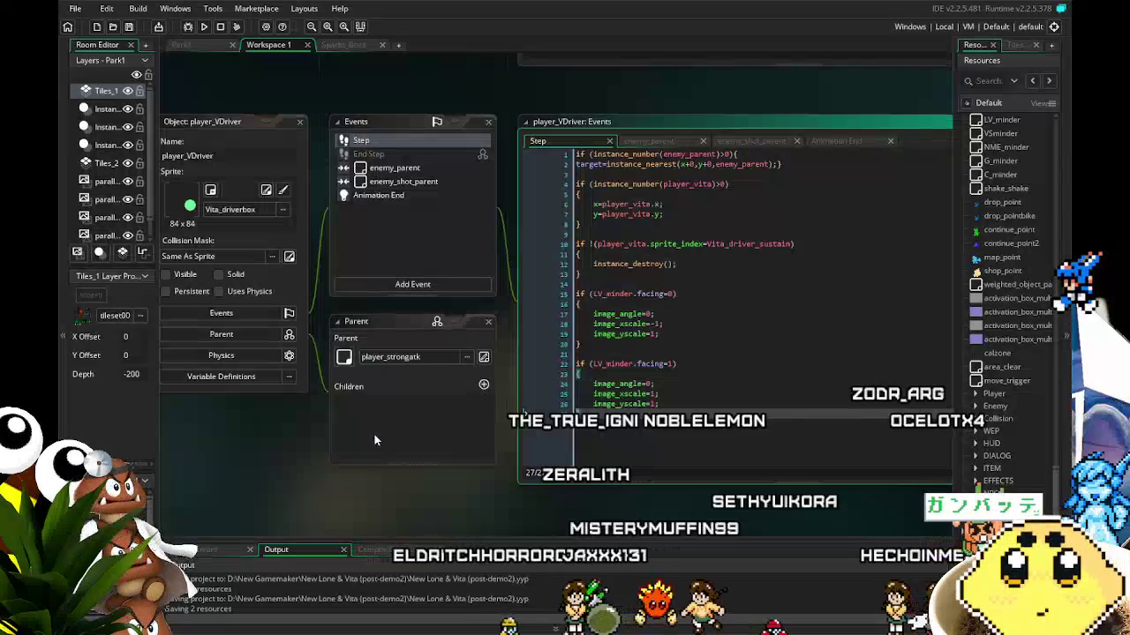
pyautogui.moveTo(365, 463)
pyautogui.mouseDown()
pyautogui.moveTo(308, 469)
pyautogui.moveTo(380, 436)
pyautogui.mouseUp()
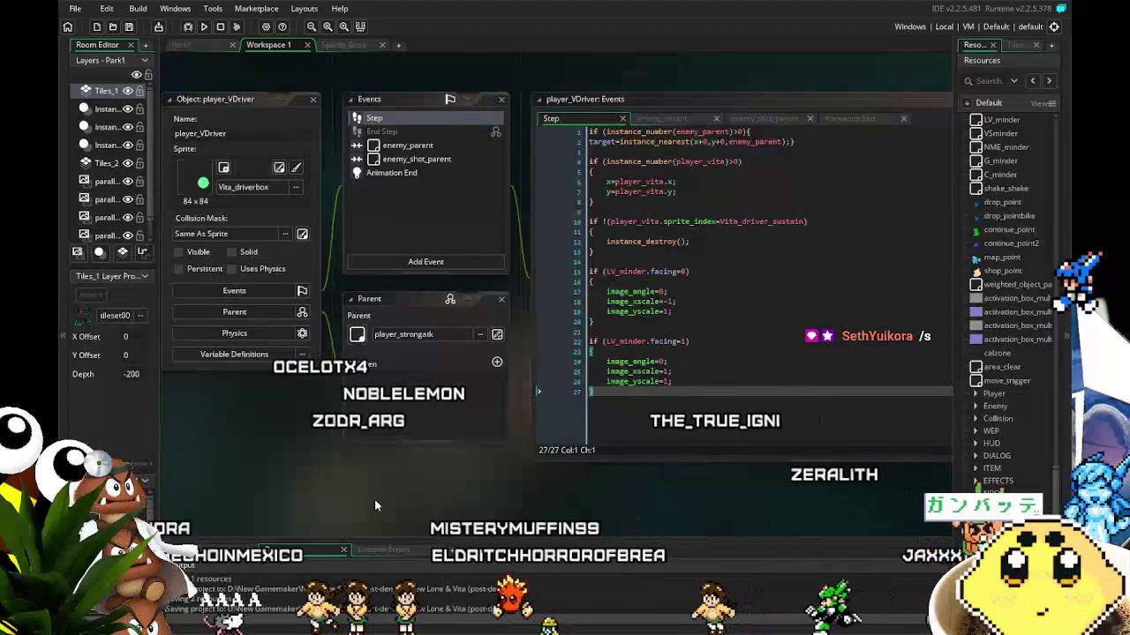
pyautogui.moveTo(558, 369); pyautogui.dragTo(515, 369)
pyautogui.scroll(3, 529, 375)
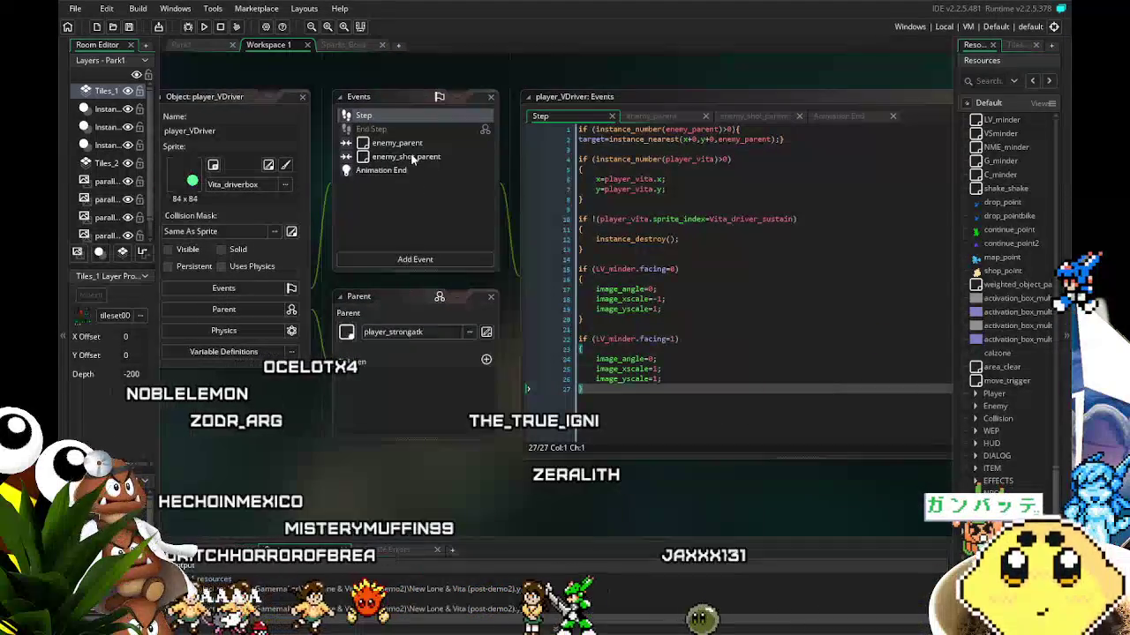
pyautogui.click(405, 142)
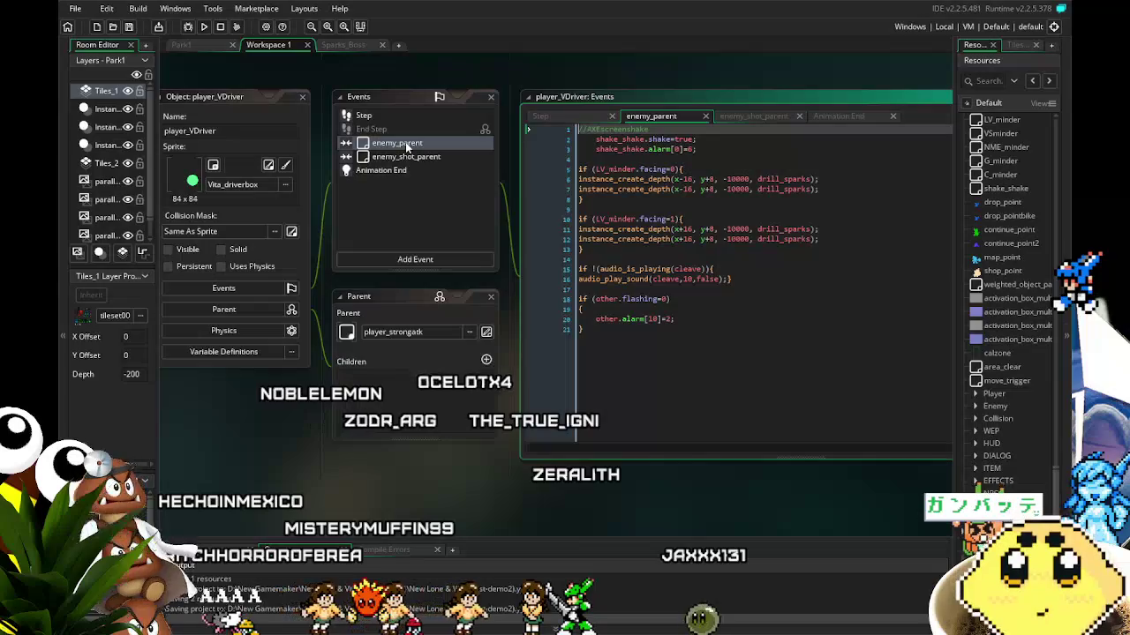
pyautogui.click(363, 116)
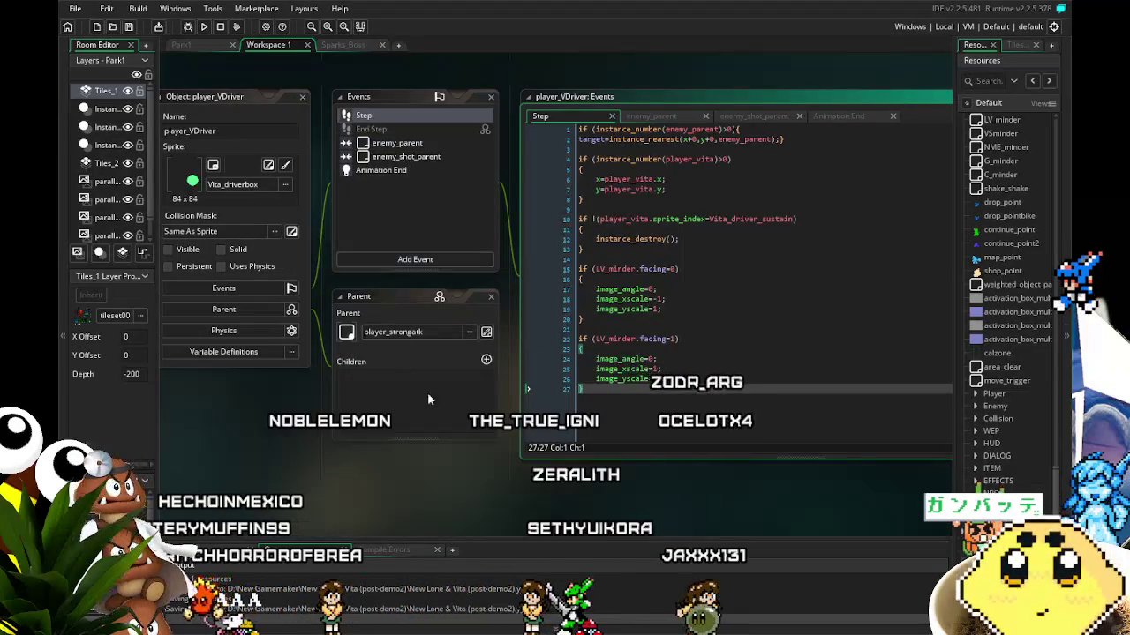
pyautogui.moveTo(450, 441); pyautogui.dragTo(417, 455)
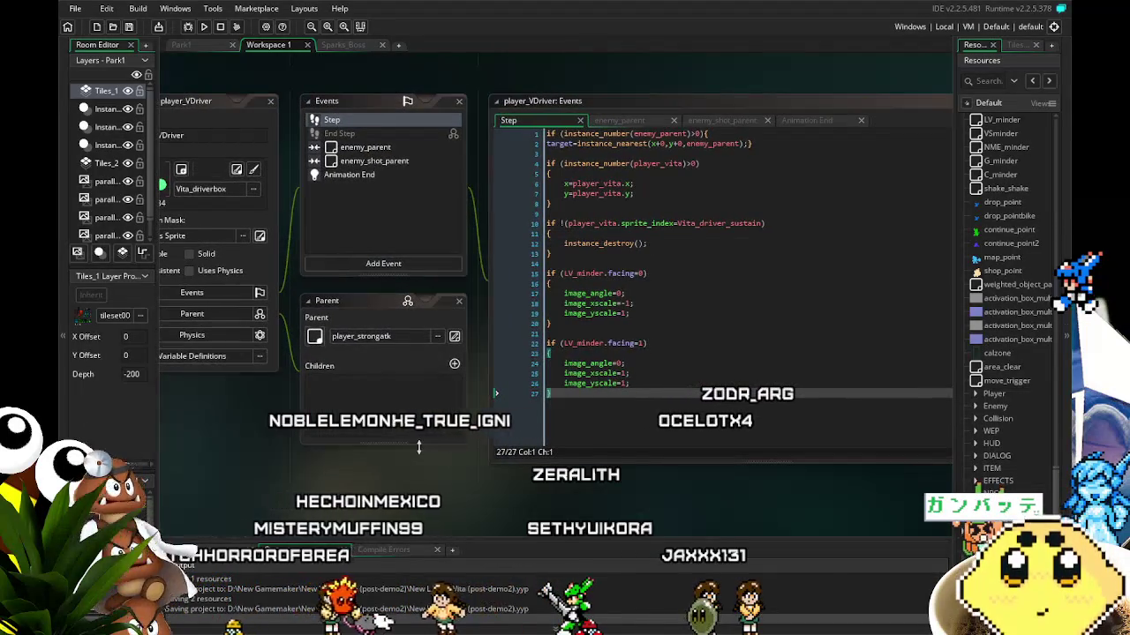
# - Switch to the Sparks_Boss room, then go back to the player_VDriver workspace
pyautogui.click(344, 44)
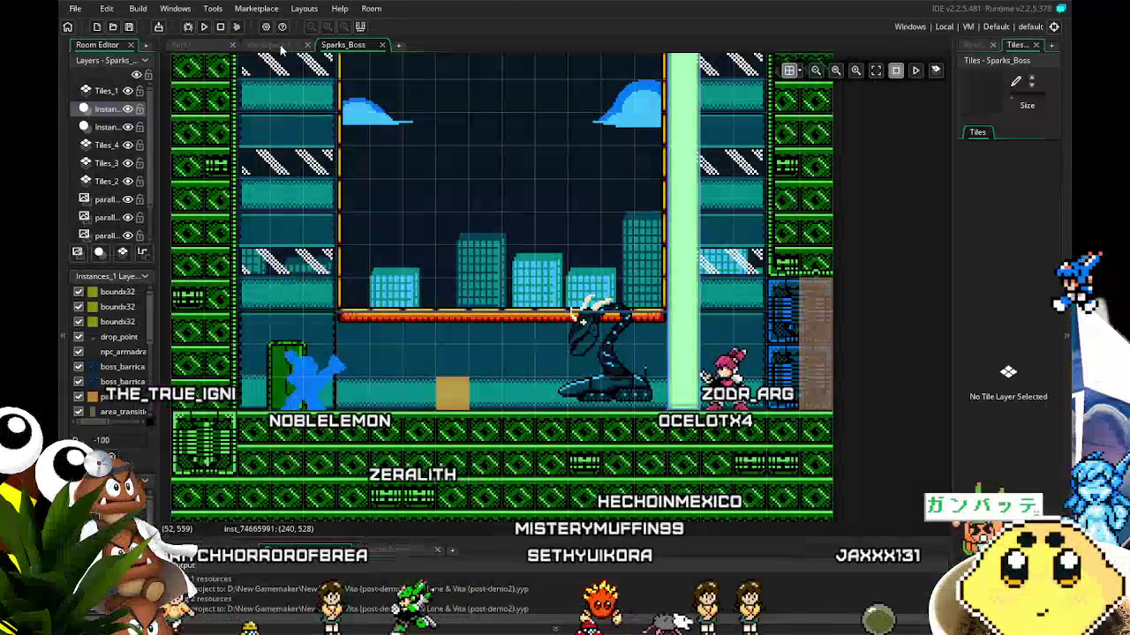
pyautogui.click(280, 48)
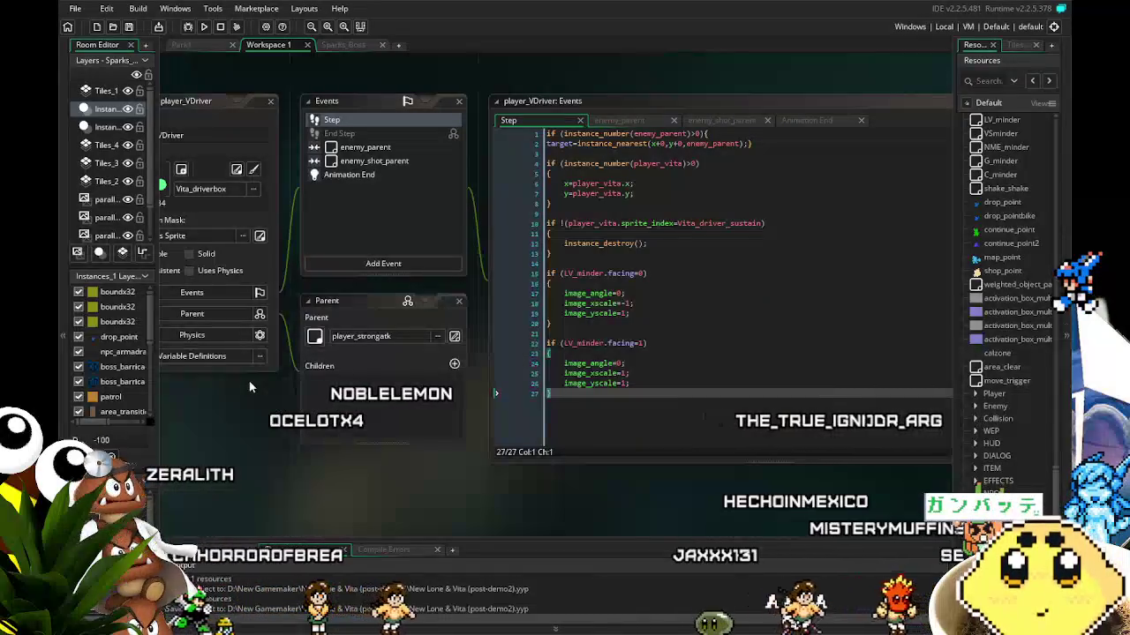
pyautogui.moveTo(250, 386); pyautogui.dragTo(280, 368)
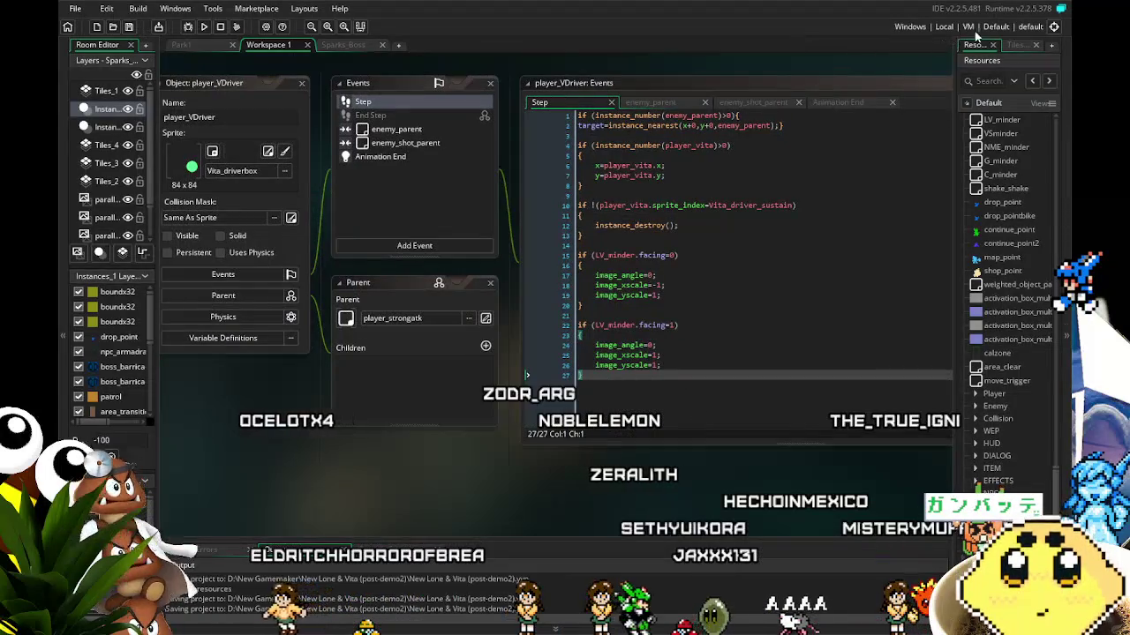
pyautogui.click(1013, 45)
pyautogui.click(970, 49)
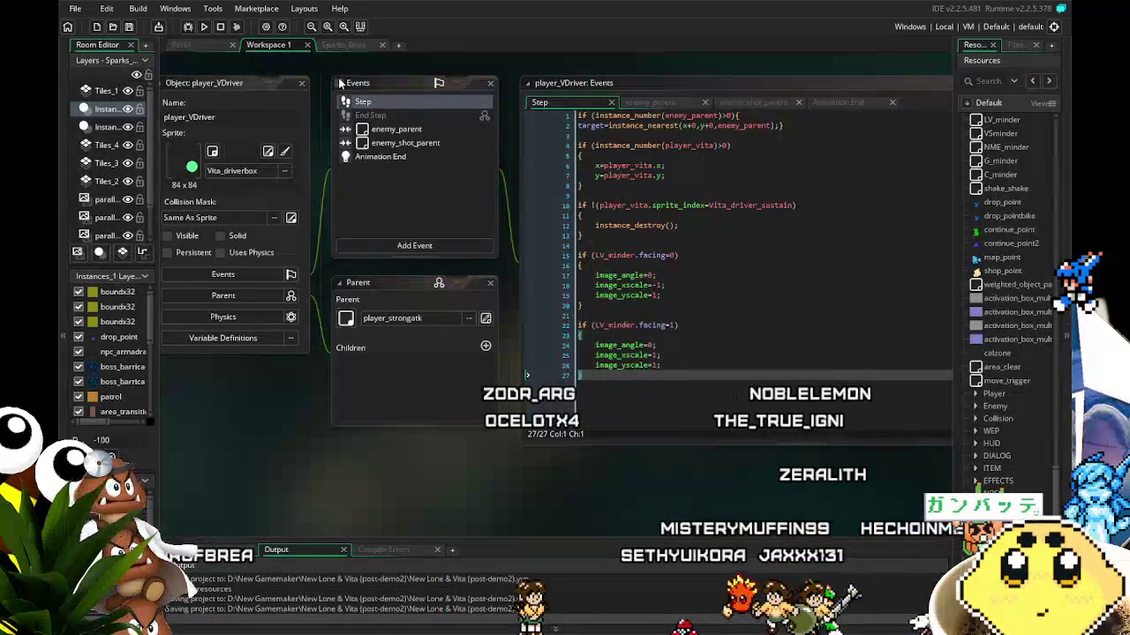
pyautogui.moveTo(334, 64); pyautogui.dragTo(360, 65)
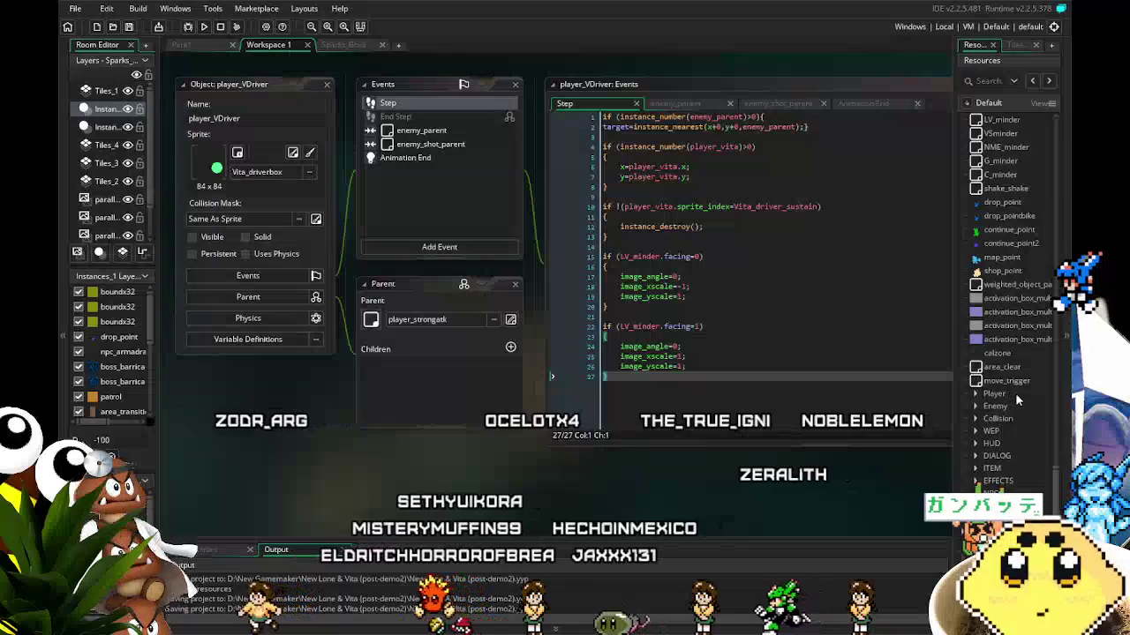
pyautogui.scroll(4, 1015, 393)
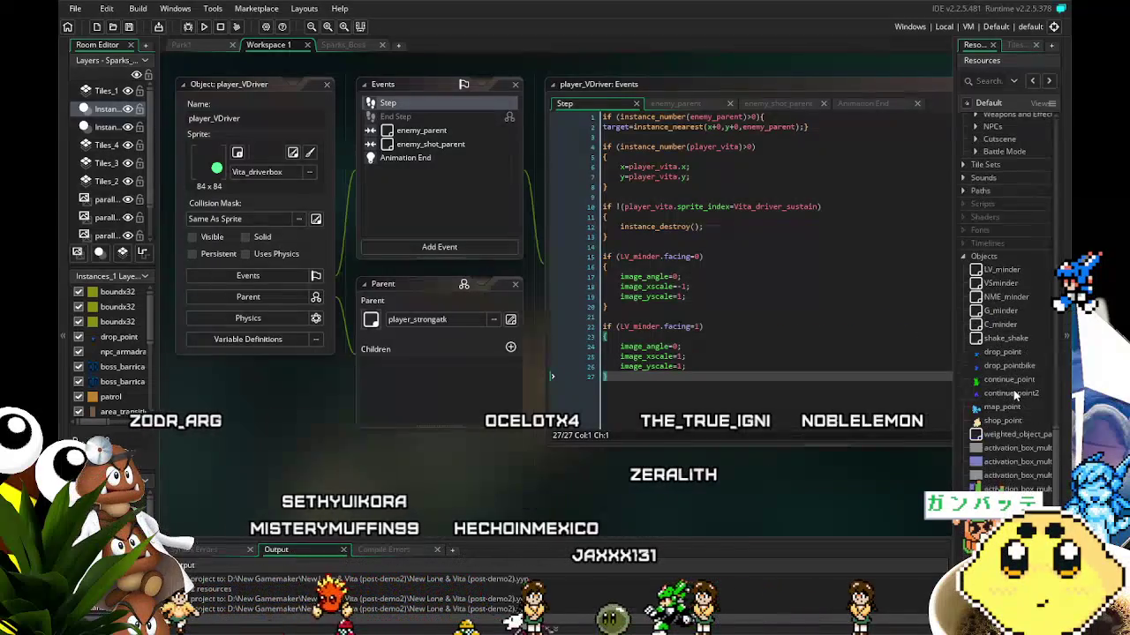
pyautogui.scroll(3, 1014, 396)
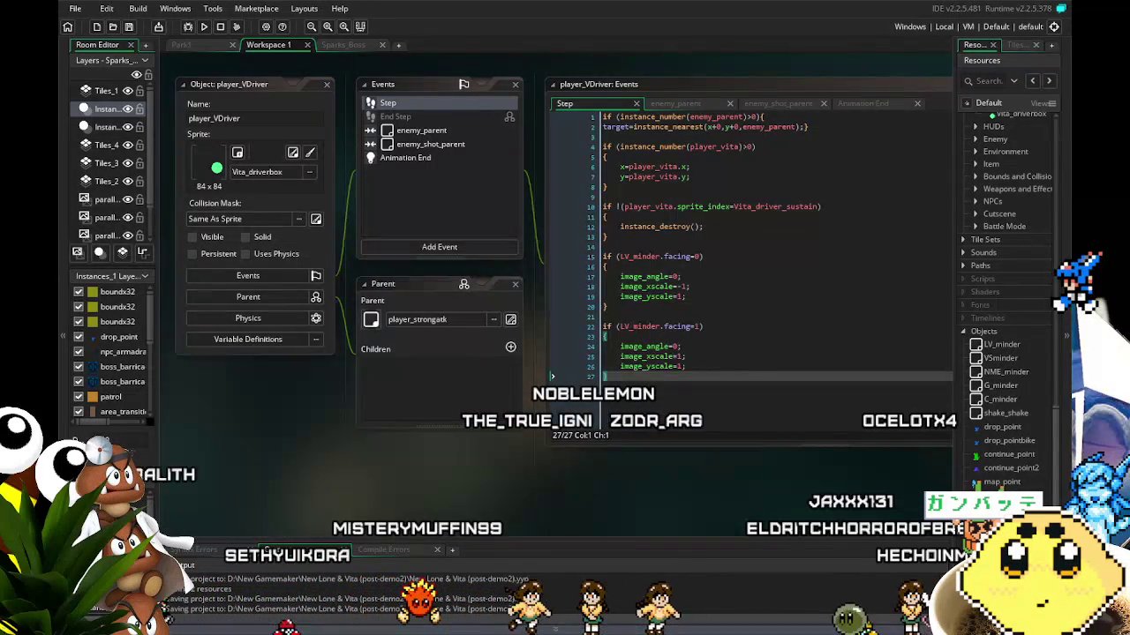
pyautogui.moveTo(419, 486)
pyautogui.mouseDown()
pyautogui.moveTo(384, 487)
pyautogui.moveTo(405, 487)
pyautogui.mouseUp()
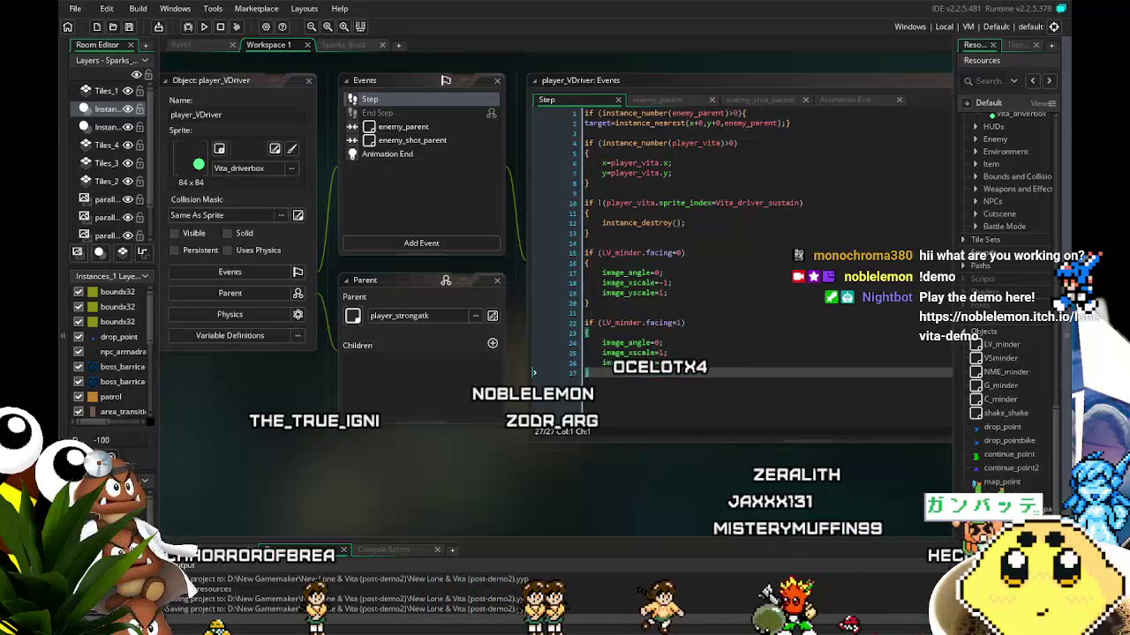
pyautogui.hscroll(1, 401, 486)
pyautogui.hscroll(3, 380, 492)
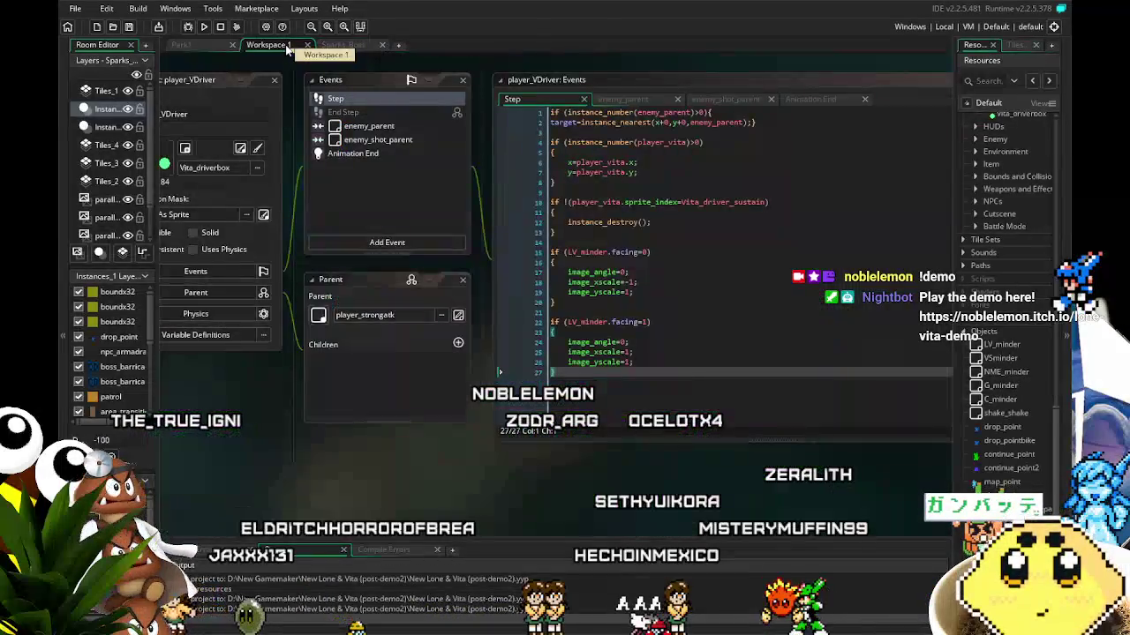
pyautogui.moveTo(291, 476); pyautogui.dragTo(354, 473)
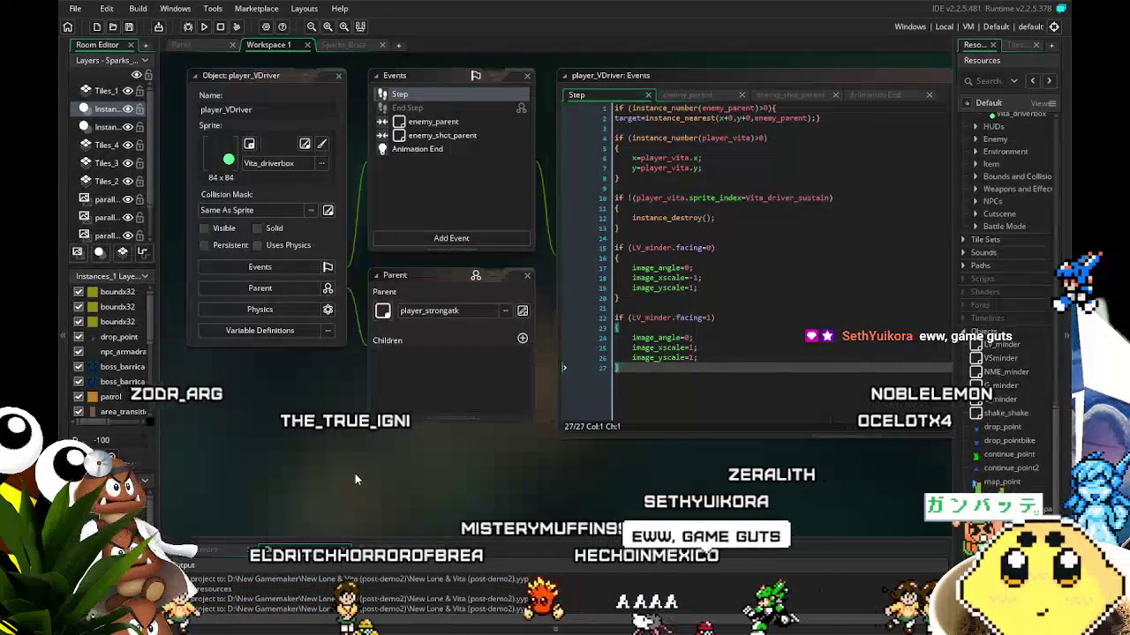
pyautogui.moveTo(355, 475); pyautogui.dragTo(334, 476)
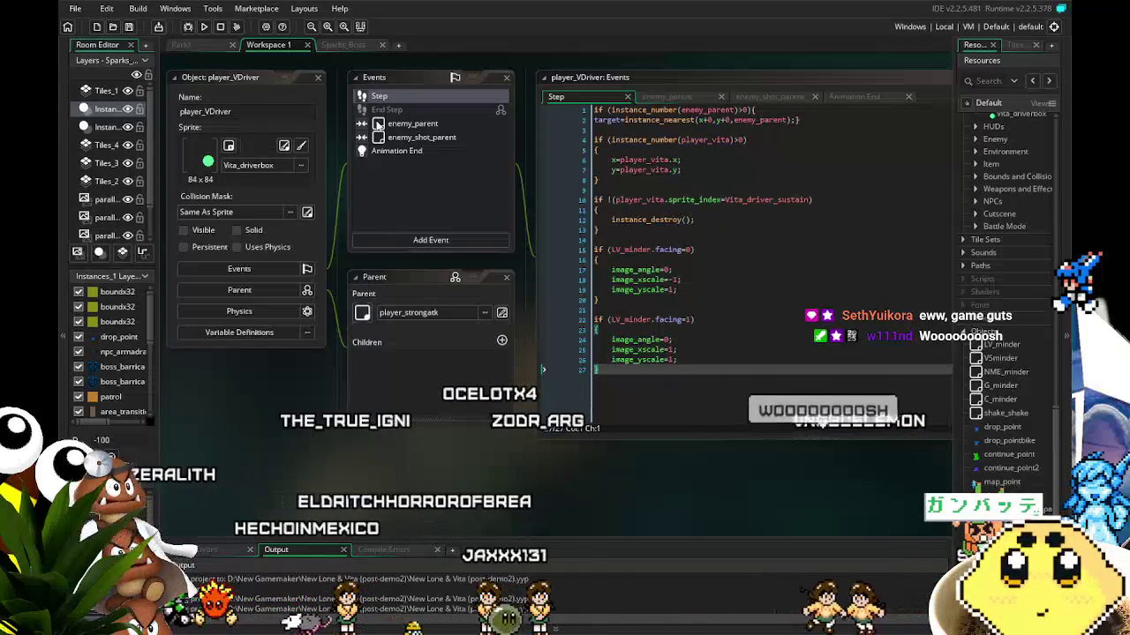
pyautogui.scroll(5, 999, 487)
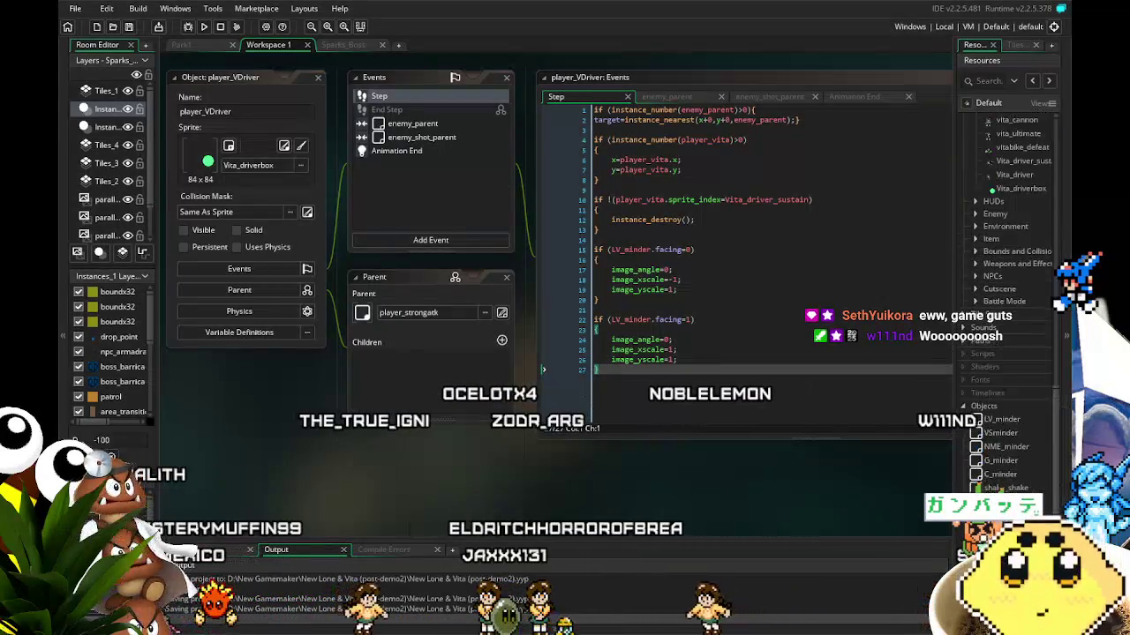
pyautogui.scroll(-10, 999, 488)
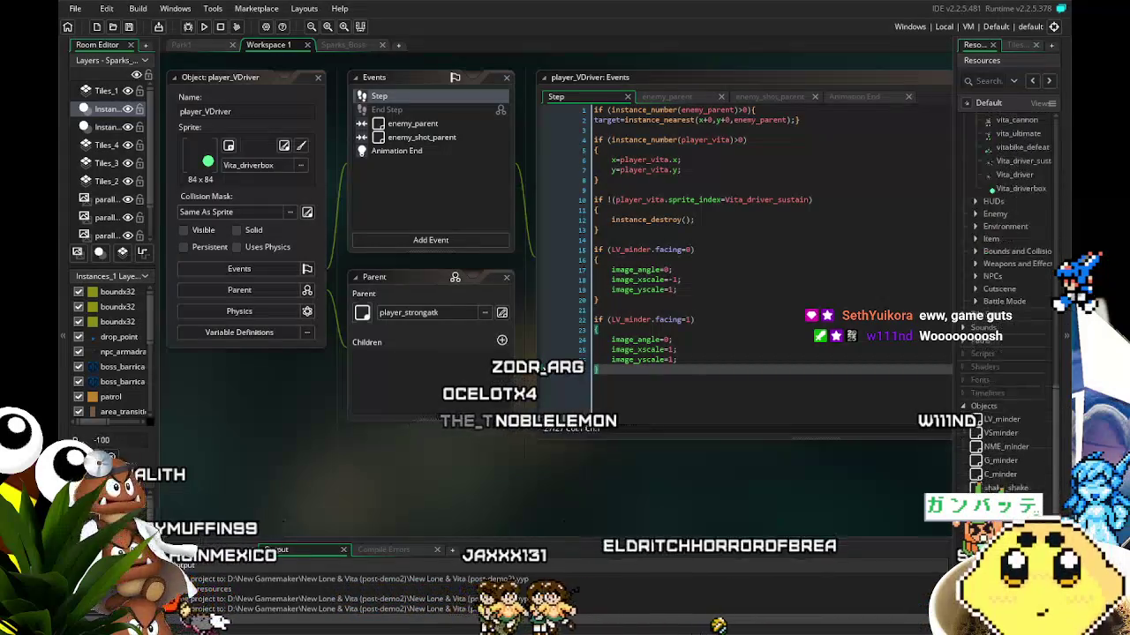
pyautogui.scroll(-2, 999, 353)
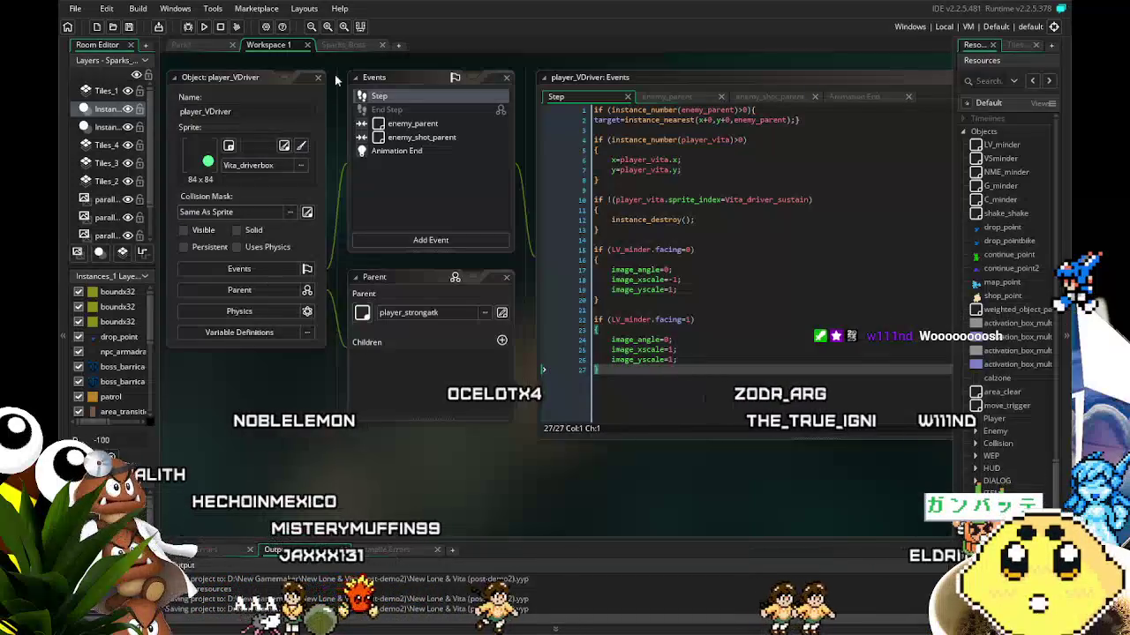
pyautogui.click(342, 48)
pyautogui.click(281, 47)
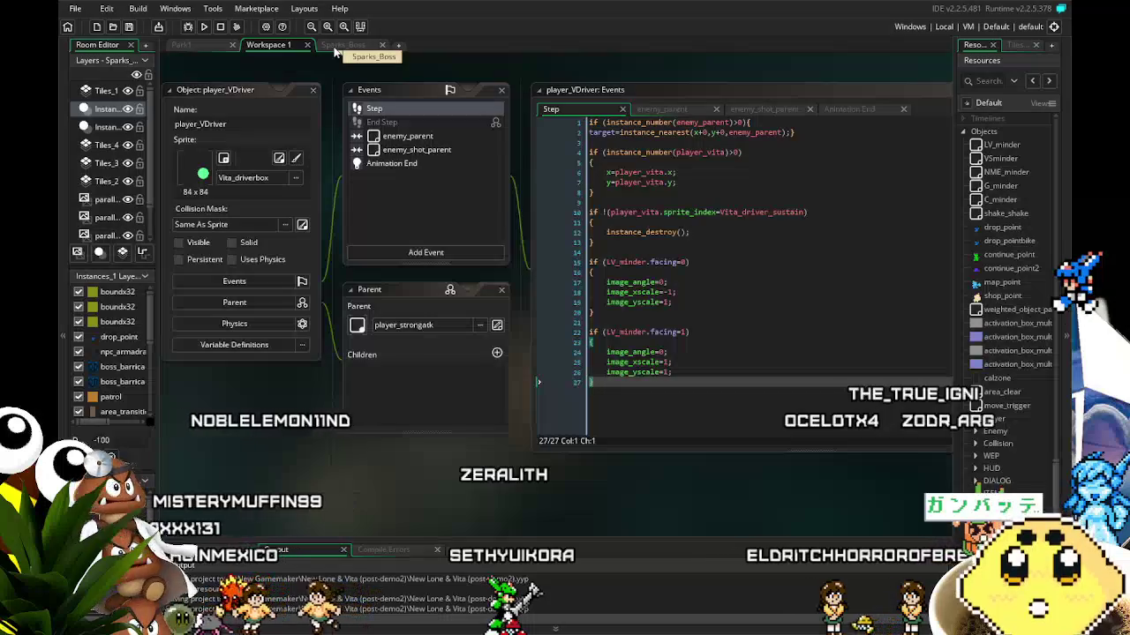
pyautogui.hscroll(-2, 311, 411)
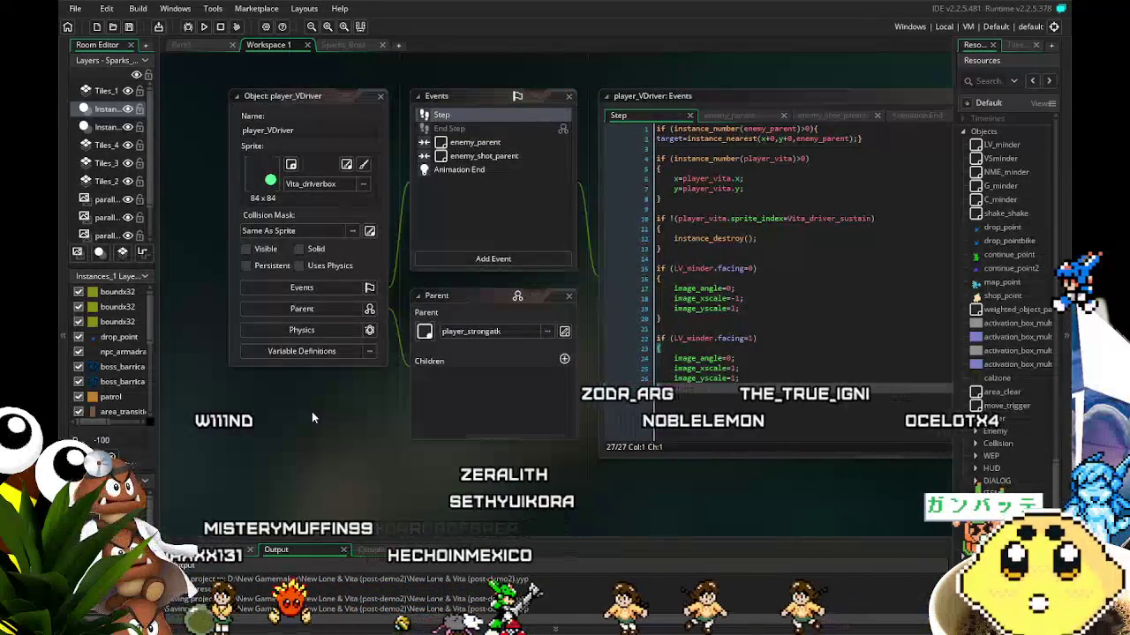
pyautogui.hscroll(1, 300, 409)
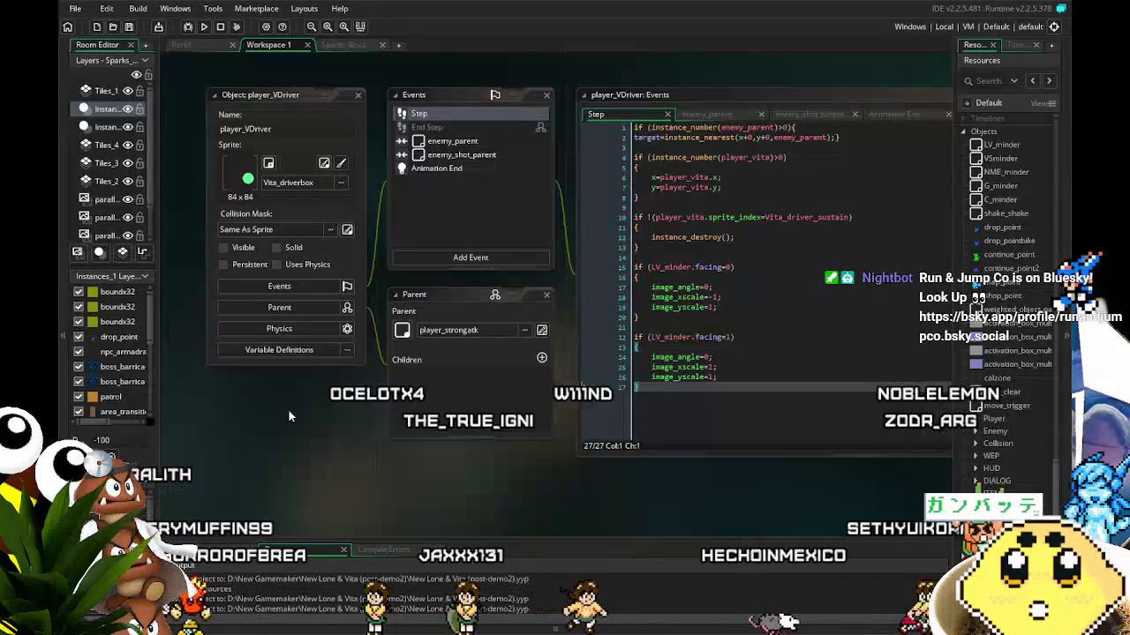
pyautogui.click(337, 44)
pyautogui.click(279, 49)
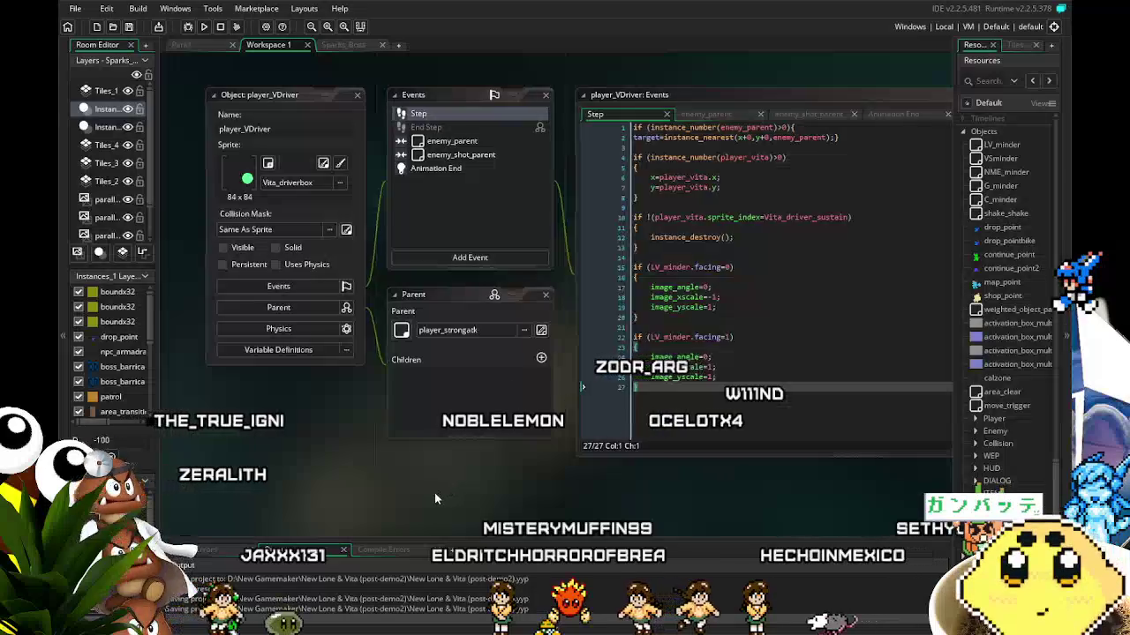
# - Collapse the Vita sprites folder in the Resources tree
pyautogui.moveTo(434, 493); pyautogui.dragTo(421, 496)
pyautogui.scroll(3, 985, 423)
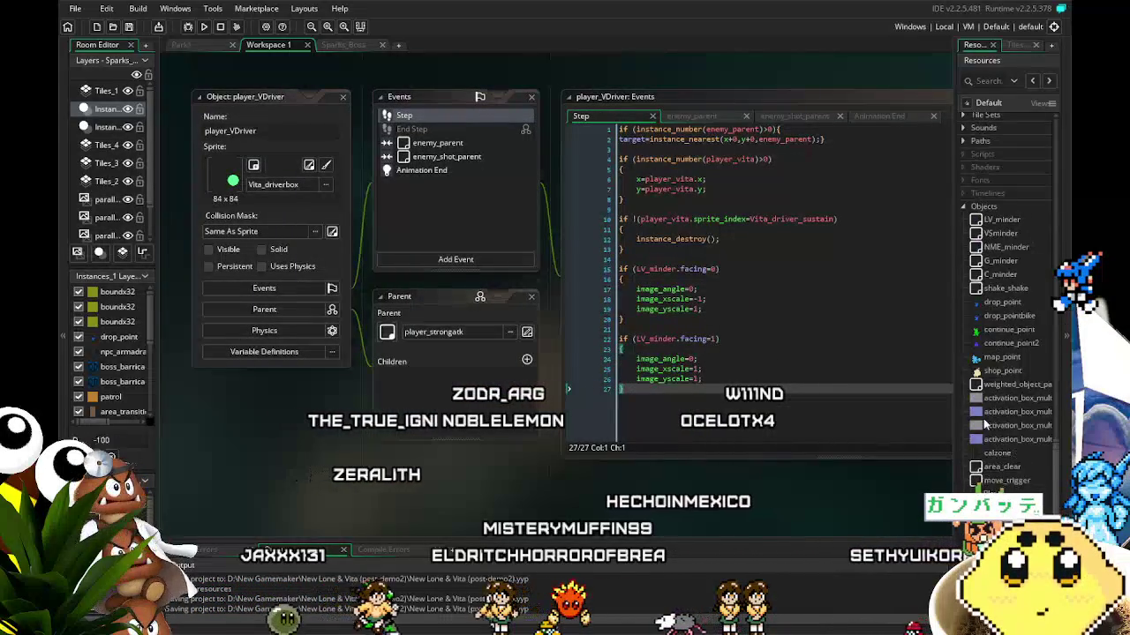
pyautogui.scroll(10, 985, 423)
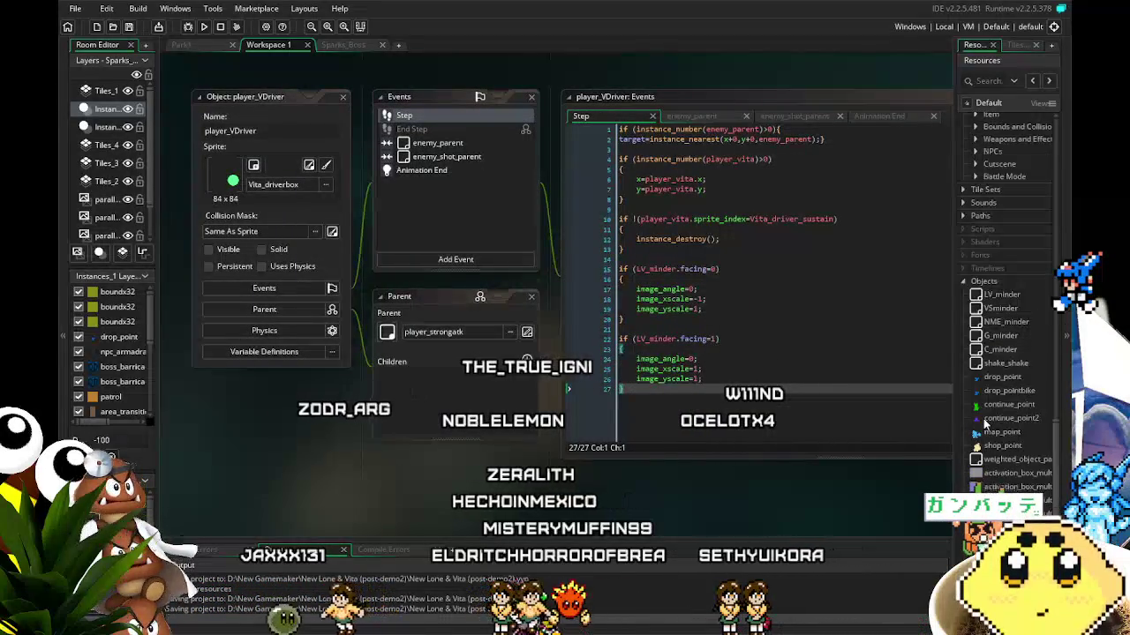
pyautogui.scroll(5, 986, 424)
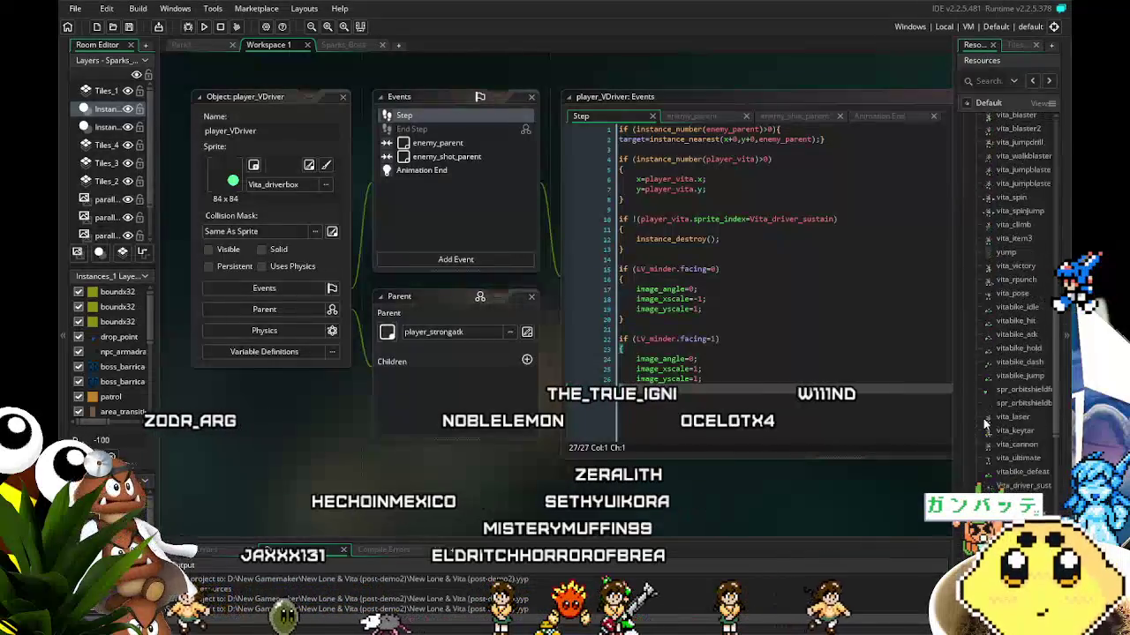
pyautogui.scroll(5, 985, 425)
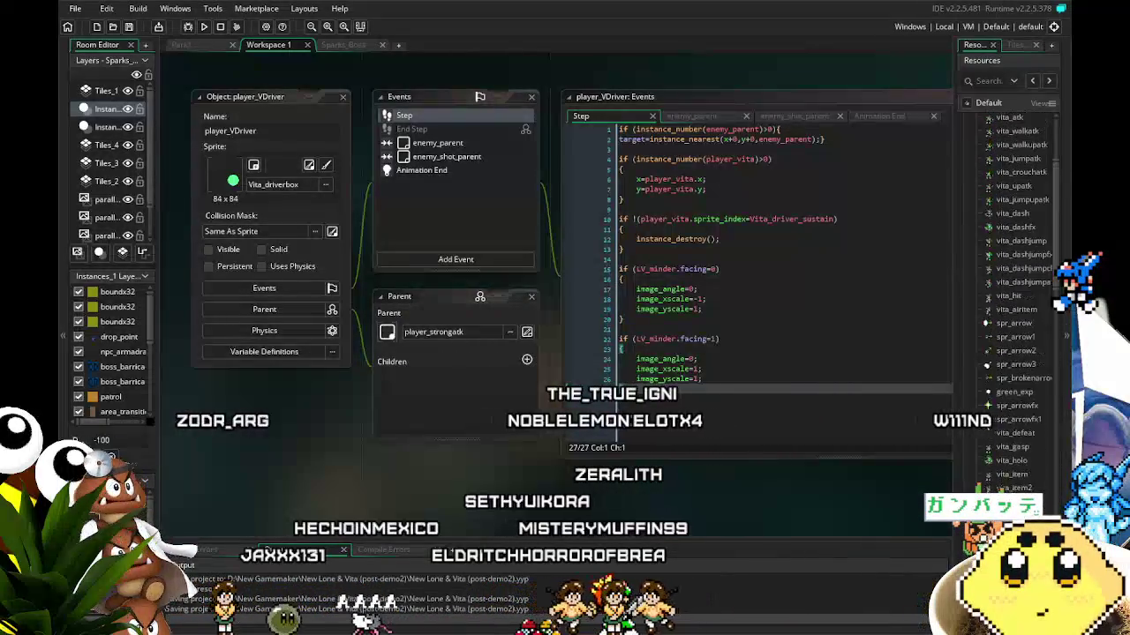
pyautogui.click(976, 144)
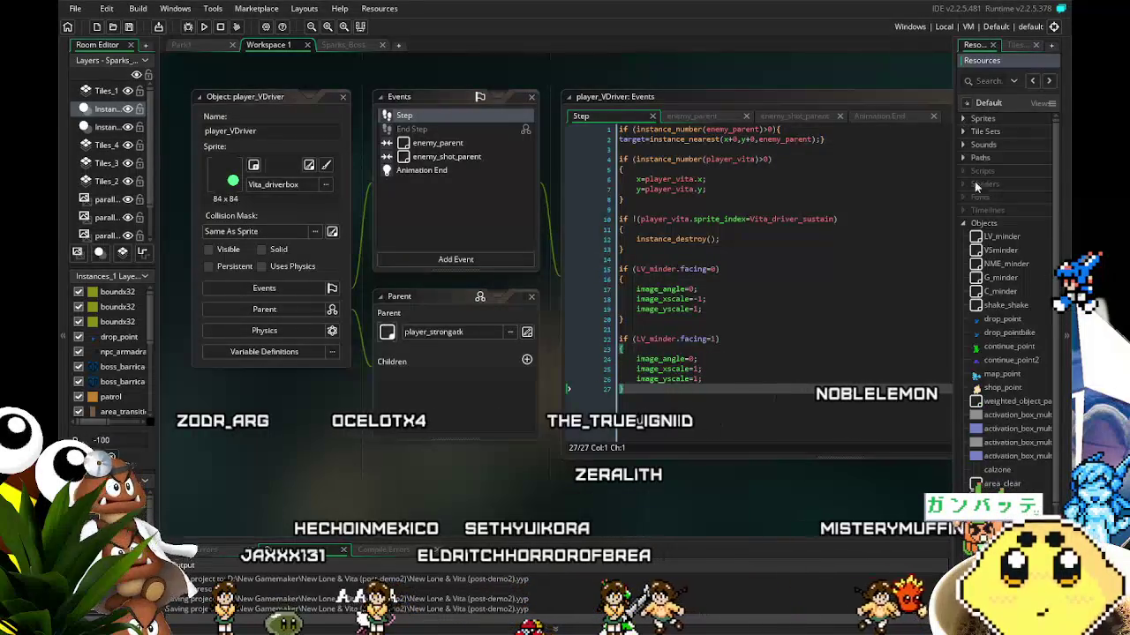
# - Expand the Player objects group to show its parent objects and ATKS subgroup
pyautogui.scroll(-5, 978, 402)
pyautogui.click(975, 436)
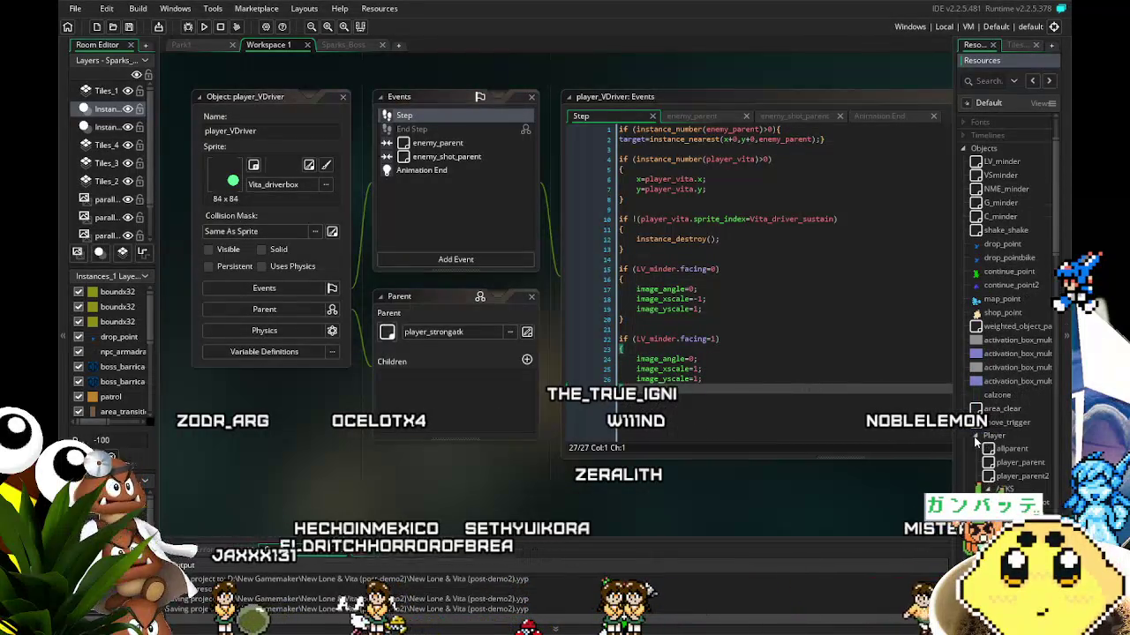
pyautogui.click(975, 436)
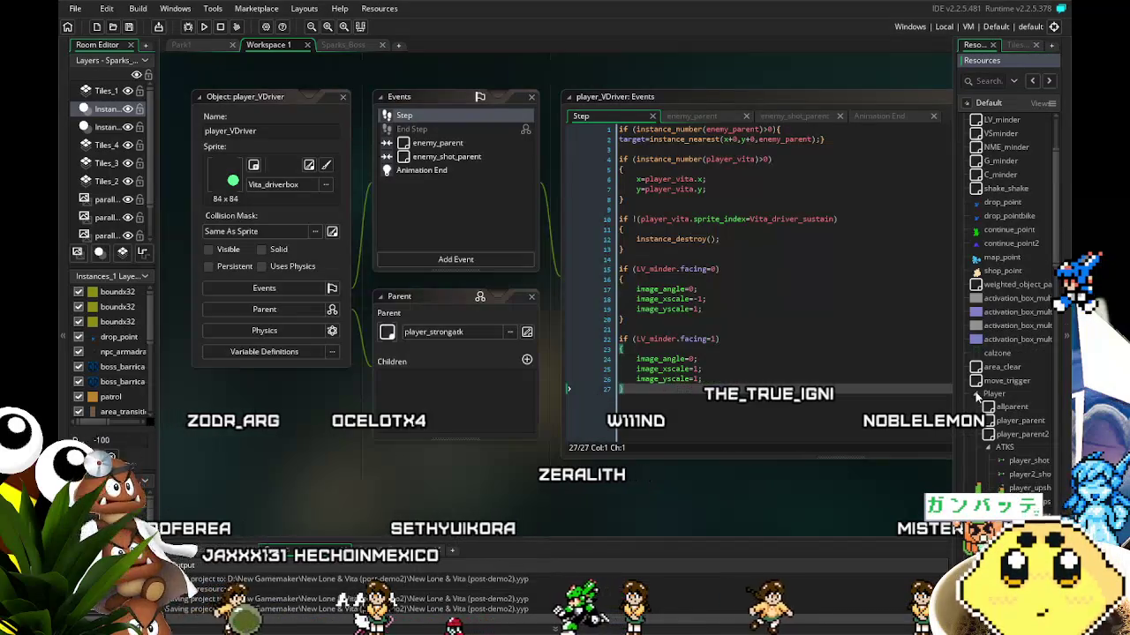
pyautogui.scroll(-3, 974, 390)
pyautogui.scroll(-2, 976, 397)
pyautogui.scroll(-3, 974, 391)
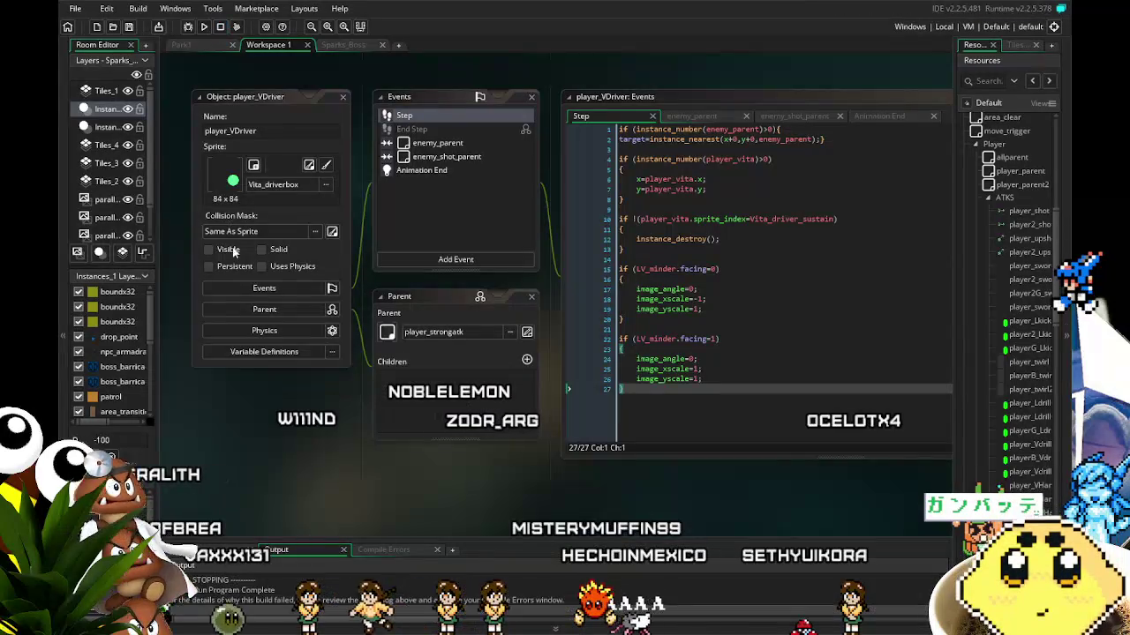
pyautogui.scroll(5, 1006, 371)
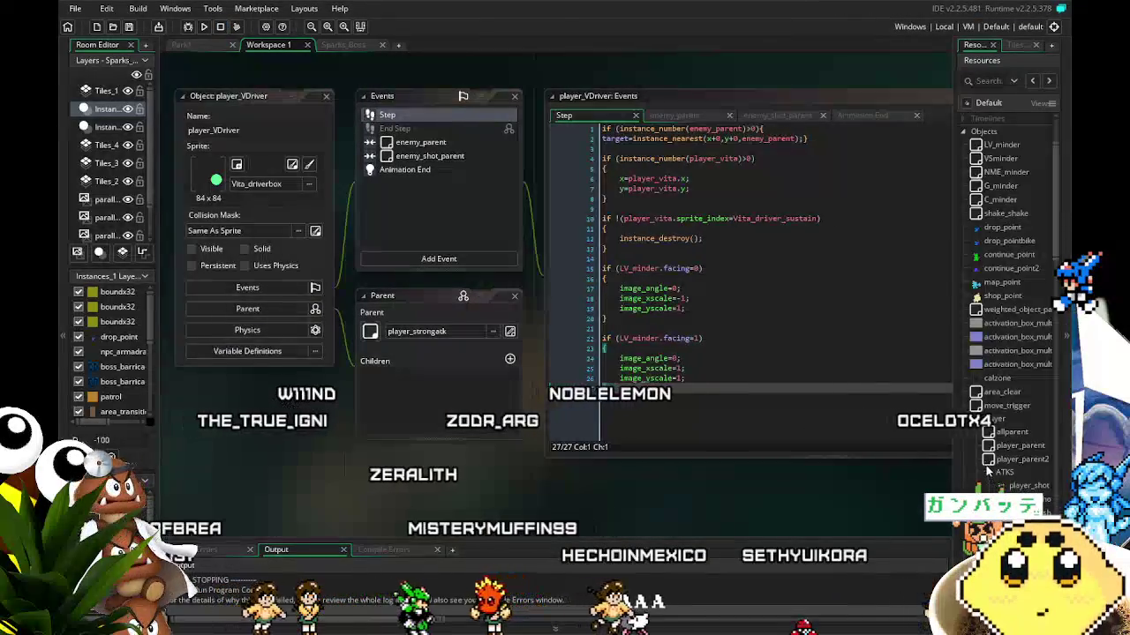
# - Open the player_vita object from the Player folder
pyautogui.scroll(-6, 995, 415)
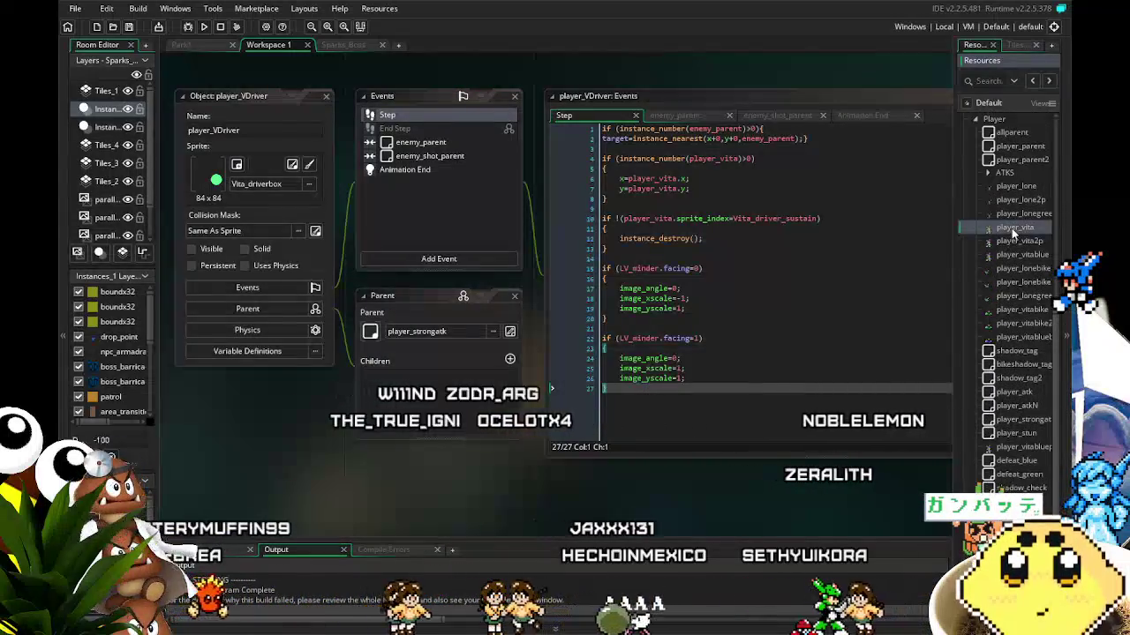
pyautogui.doubleClick(1011, 228)
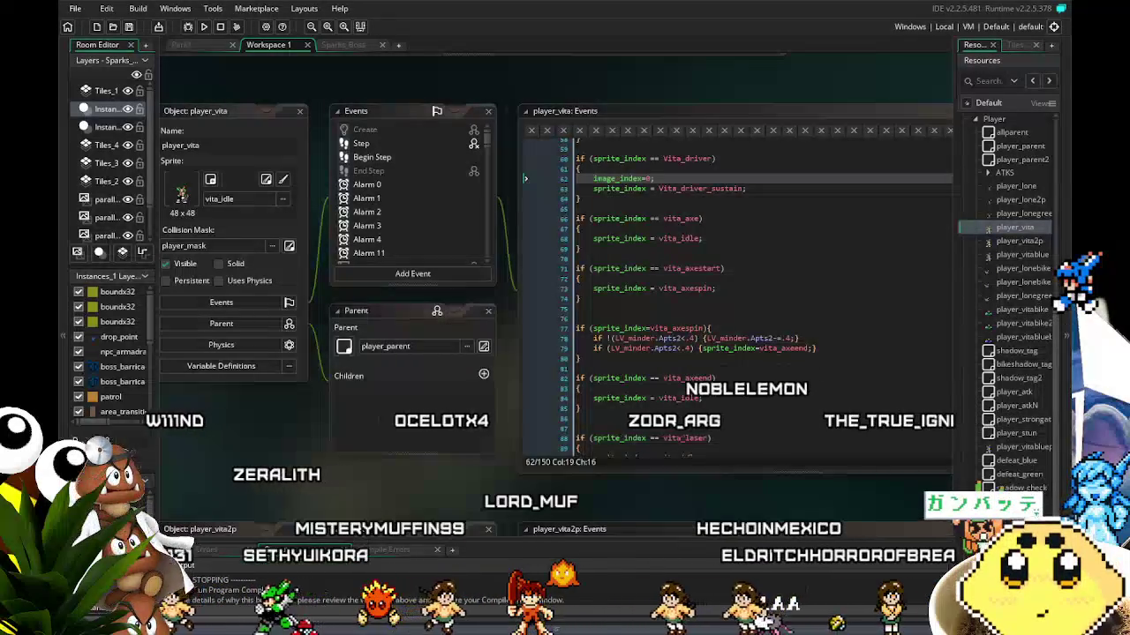
pyautogui.moveTo(339, 487)
pyautogui.mouseDown()
pyautogui.moveTo(317, 483)
pyautogui.moveTo(336, 481)
pyautogui.mouseUp()
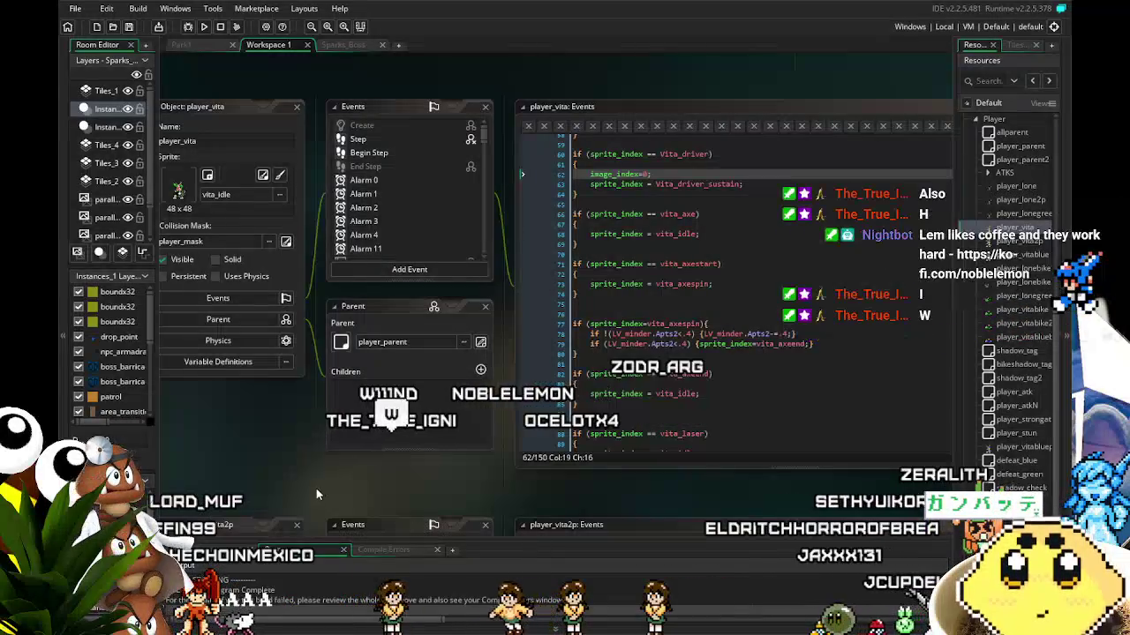
pyautogui.scroll(-1, 299, 483)
pyautogui.hscroll(-2, 295, 458)
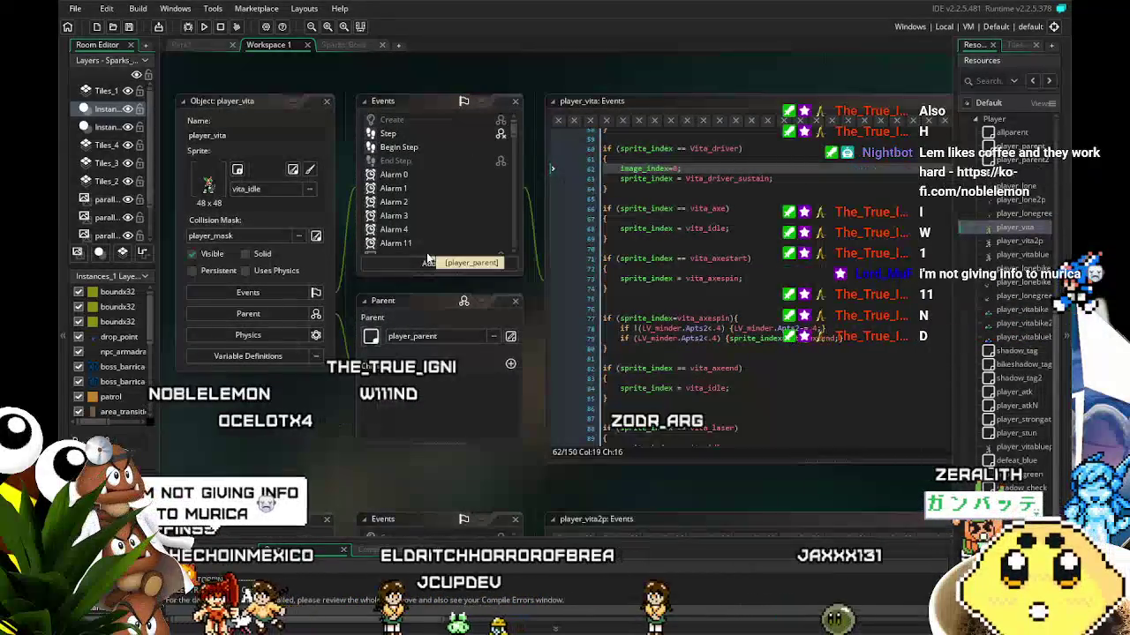
pyautogui.scroll(-2, 415, 209)
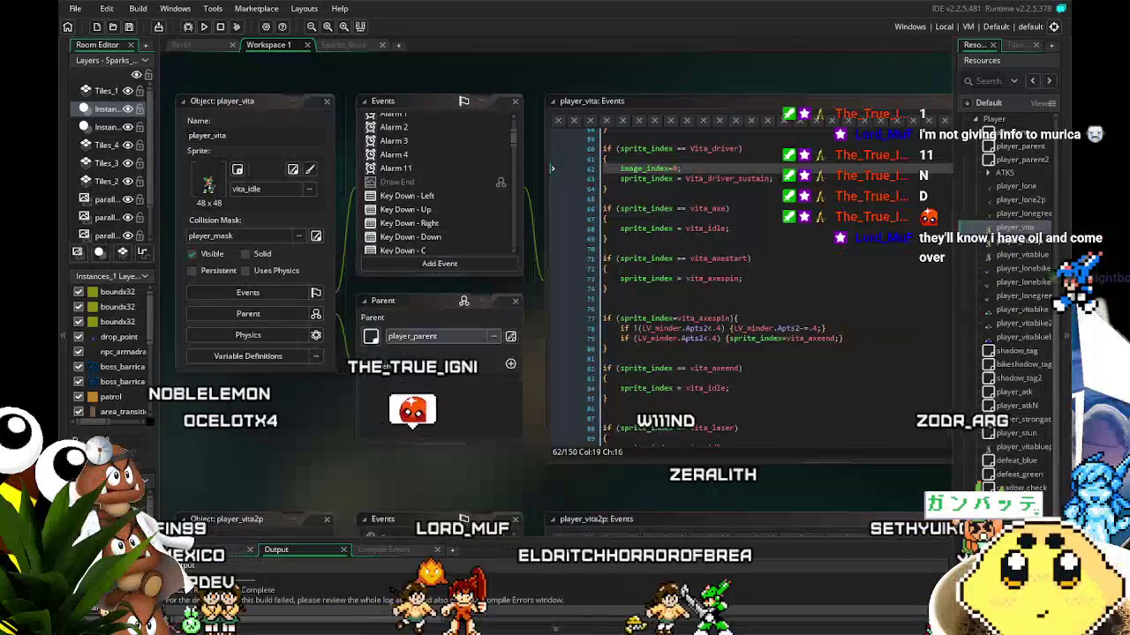
pyautogui.click(359, 446)
pyautogui.moveTo(360, 445); pyautogui.dragTo(416, 447)
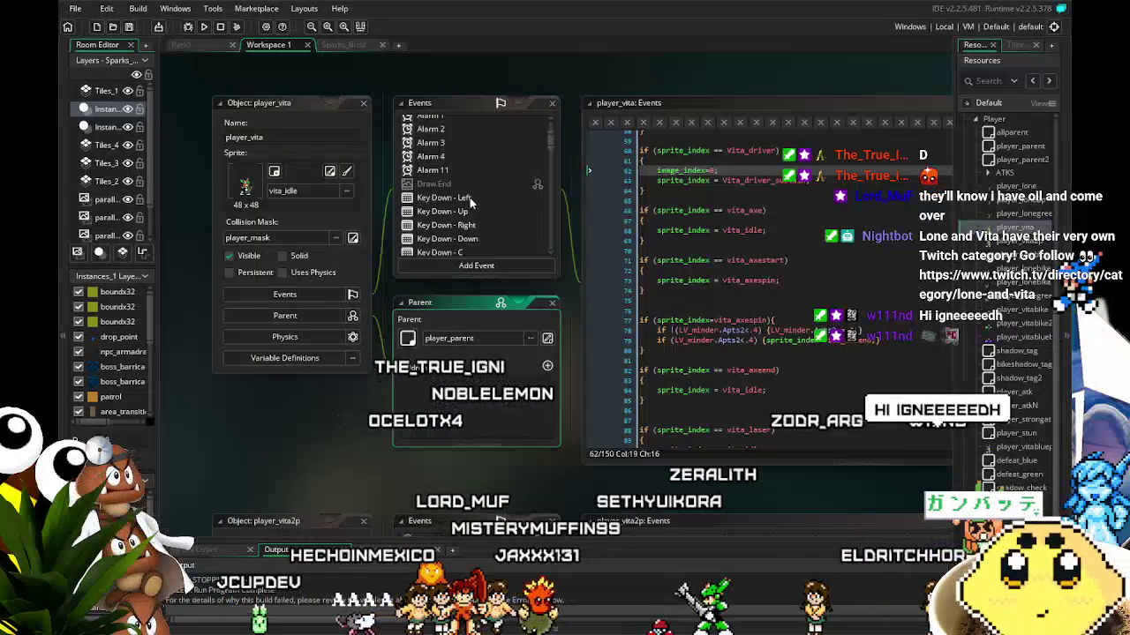
pyautogui.scroll(3, 470, 204)
pyautogui.scroll(-20, 470, 203)
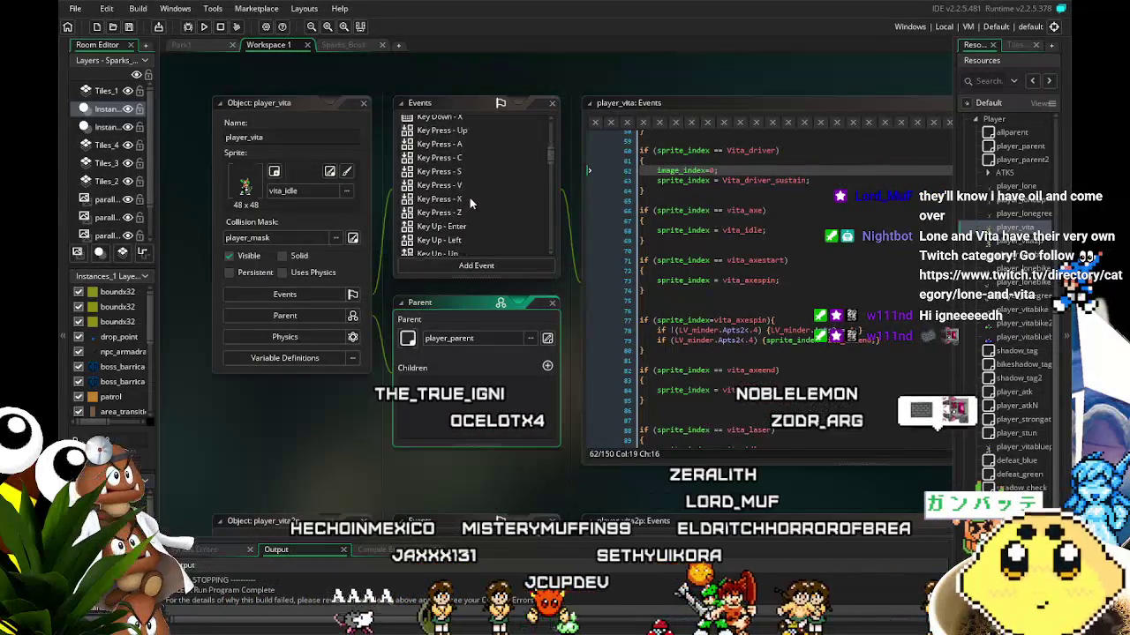
pyautogui.scroll(10, 470, 204)
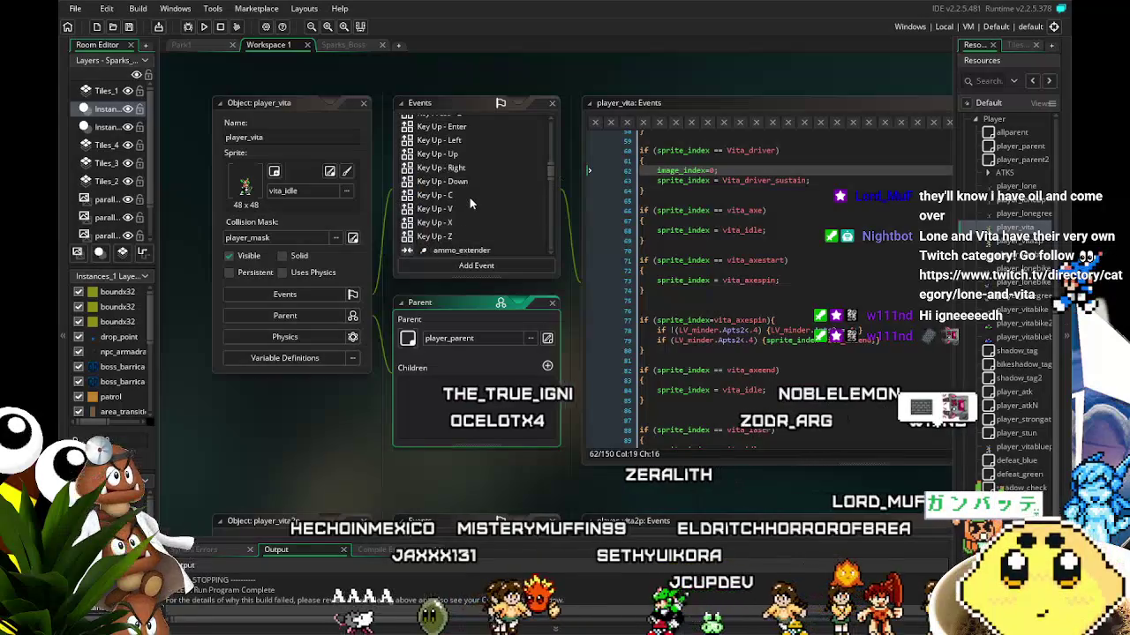
pyautogui.scroll(3, 468, 204)
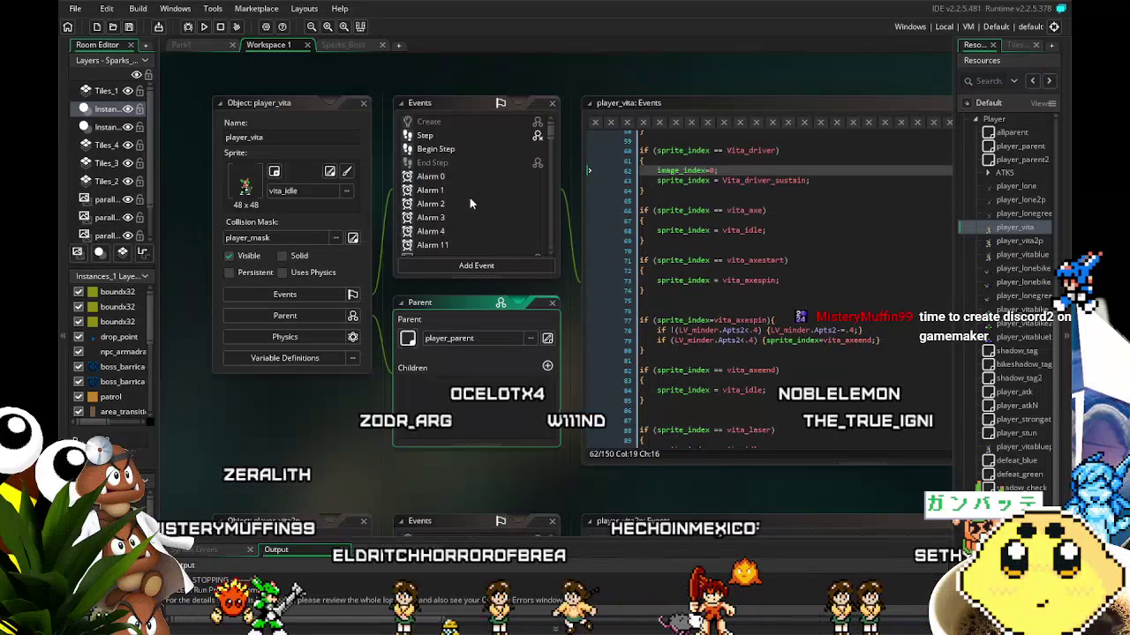
# - Open player_vita's Step event code and run the game to test it
pyautogui.moveTo(440, 177); pyautogui.dragTo(426, 178)
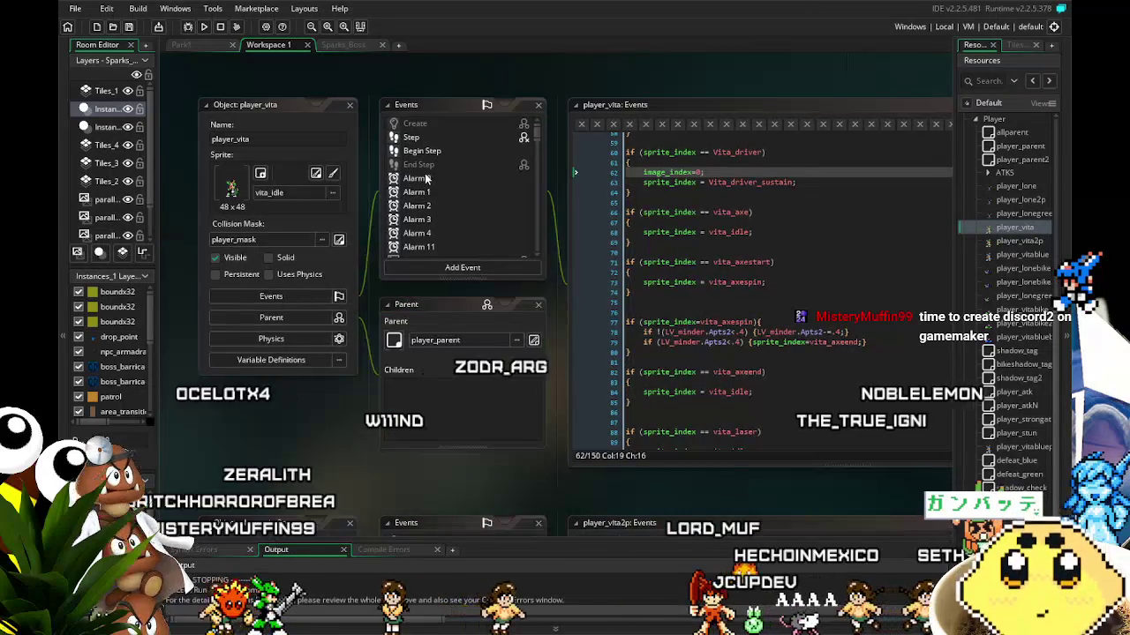
pyautogui.click(430, 137)
pyautogui.doubleClick(429, 136)
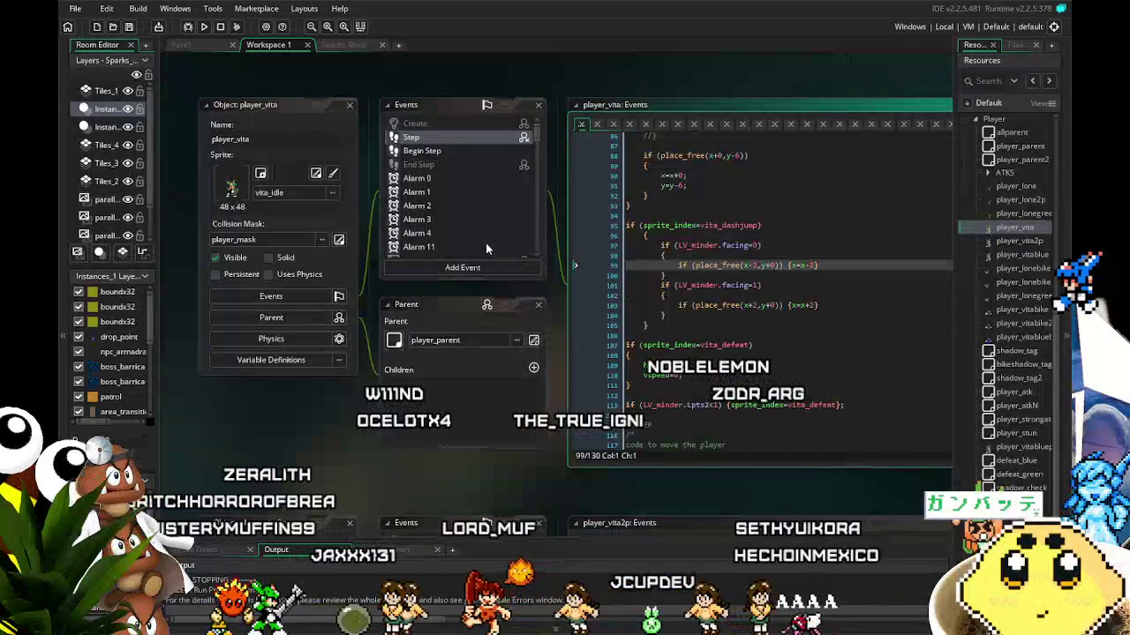
pyautogui.click(206, 30)
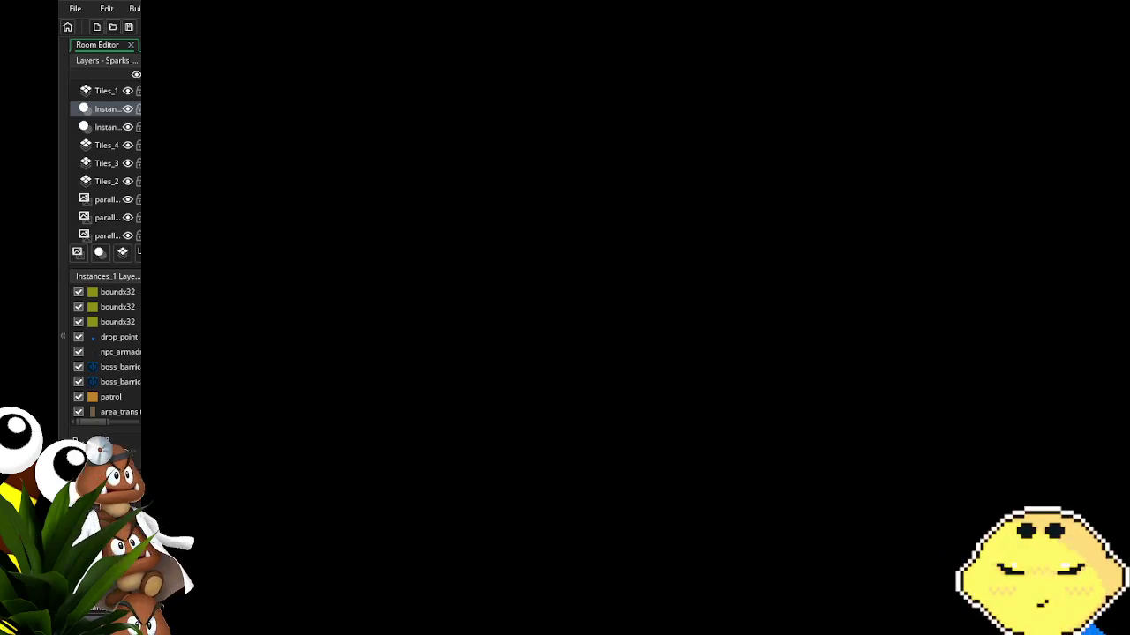
# - Start the game in solo mode and run Vita right up the ledges, slashing enemies with the driver attack
pyautogui.press('Return')
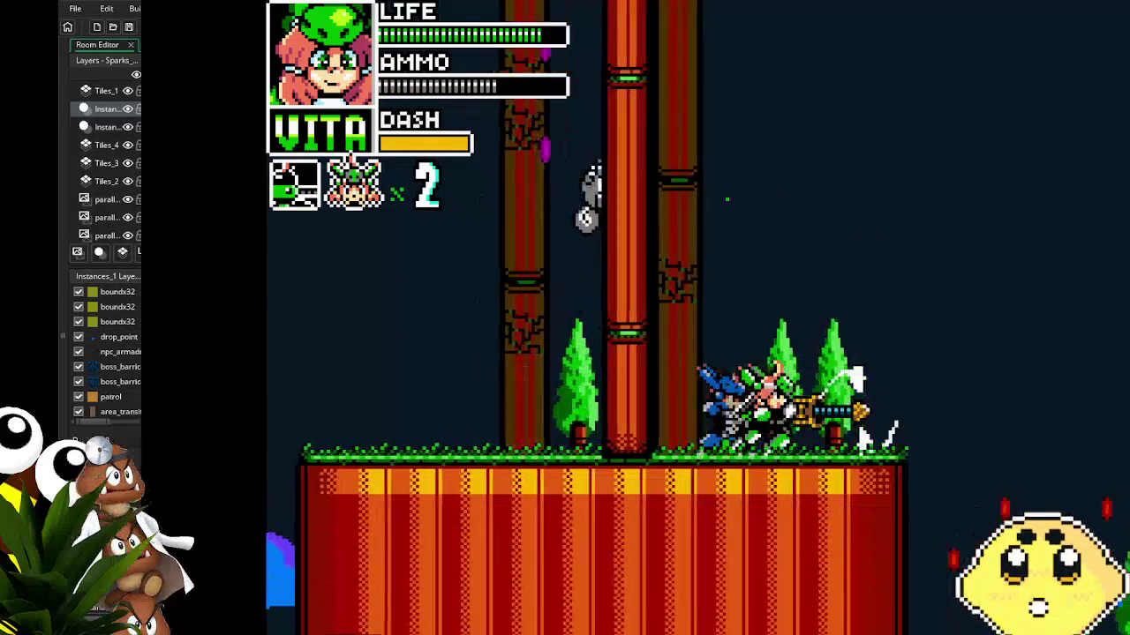
pyautogui.press('d')
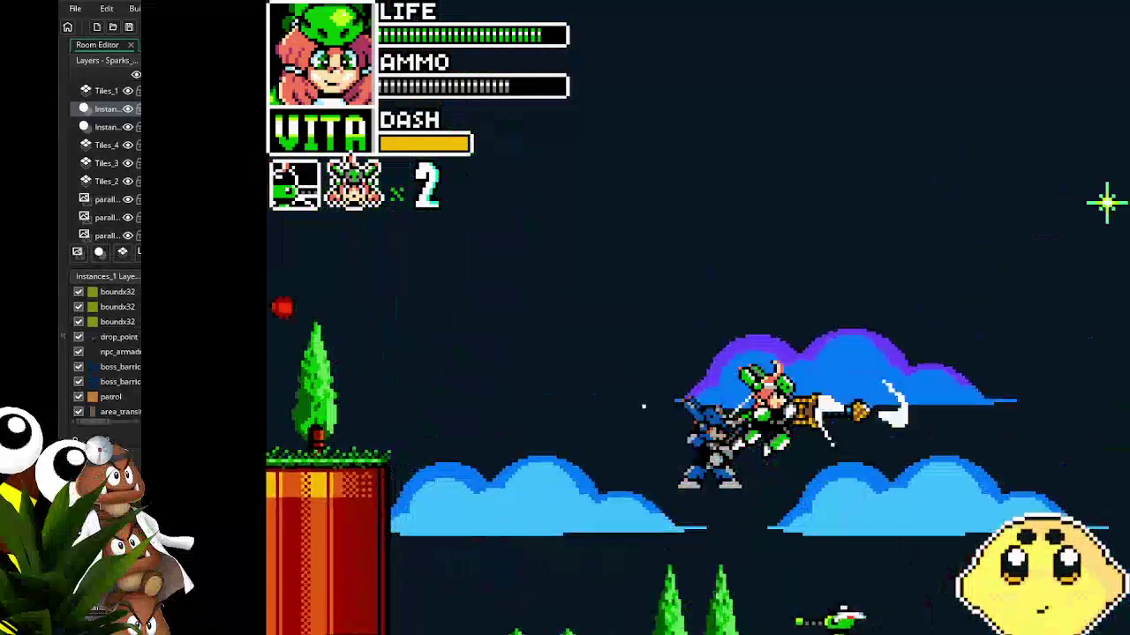
pyautogui.press('d')
pyautogui.press('space')
pyautogui.press('d')
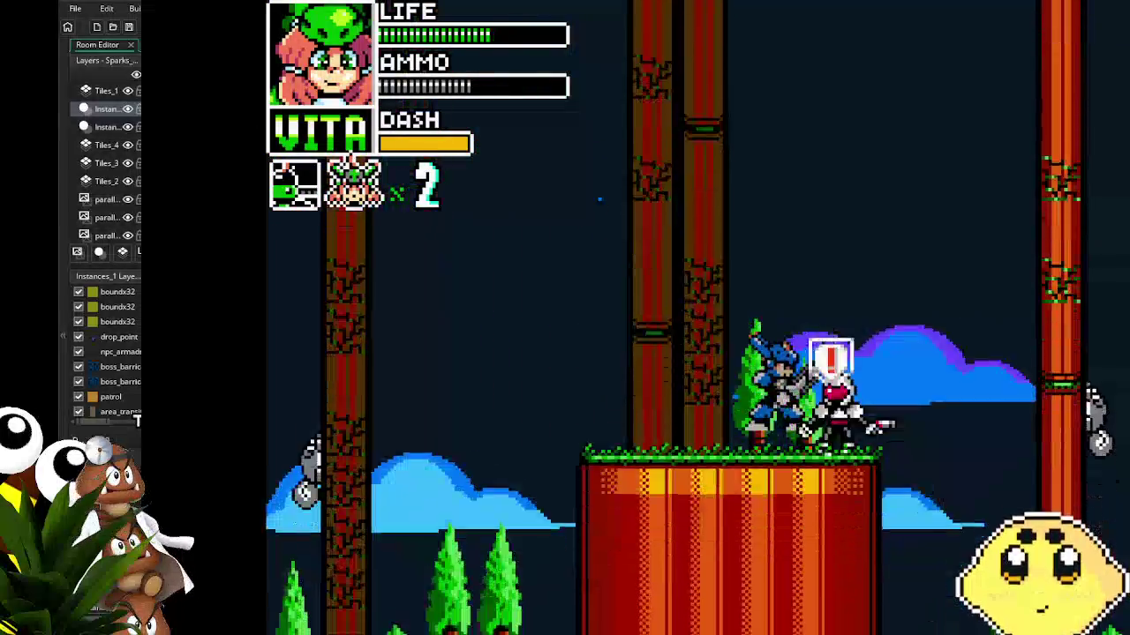
pyautogui.press('d')
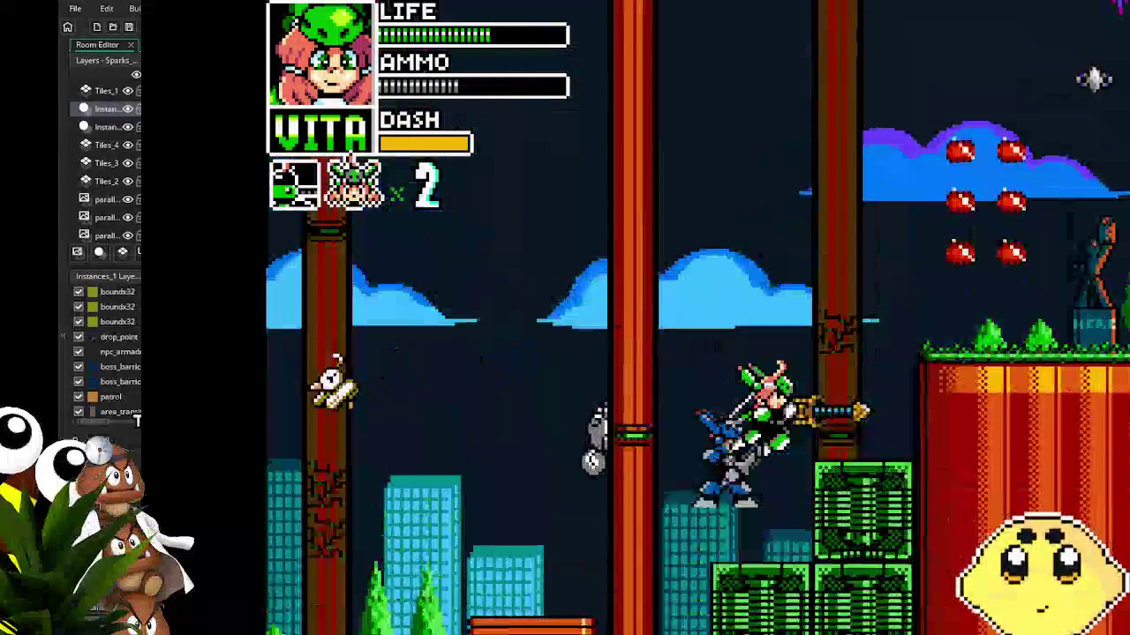
pyautogui.press('d')
pyautogui.press('d')
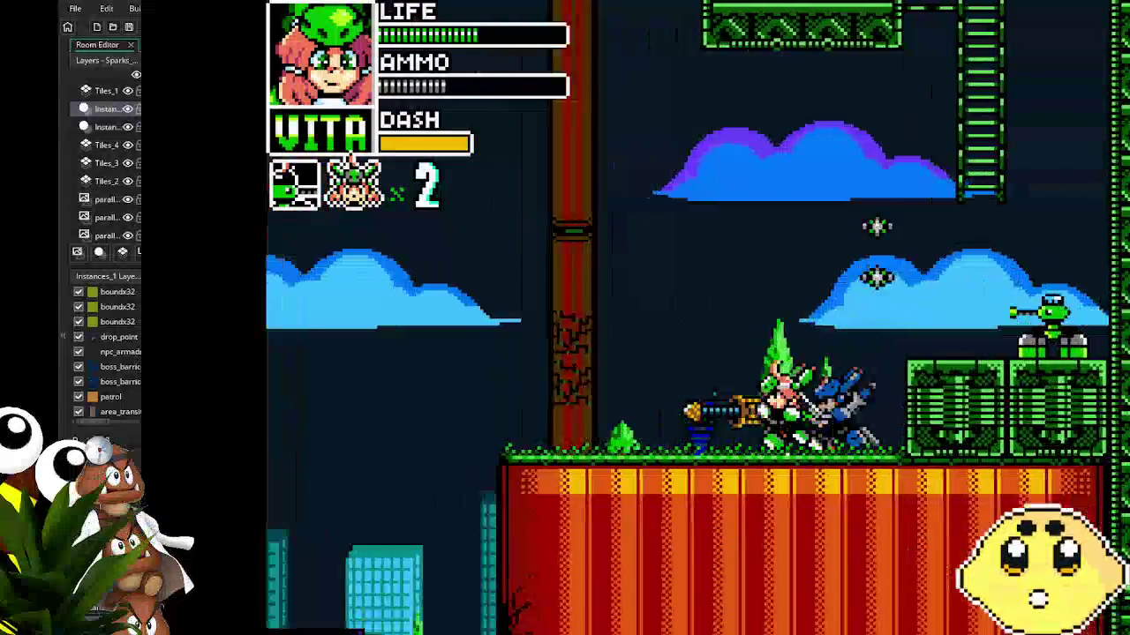
# - Climb Vita up the green ladder, then jump off and fire shots while advancing past the statue
pyautogui.press('d')
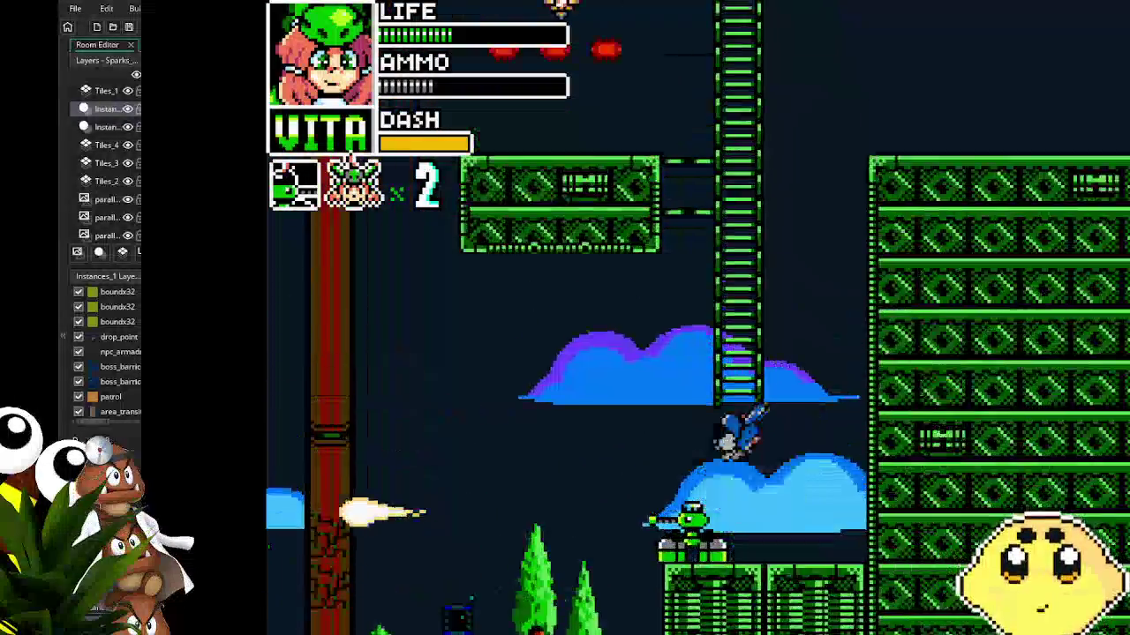
pyautogui.press('w')
pyautogui.press('space')
pyautogui.press('j')
pyautogui.press('d')
pyautogui.press('j')
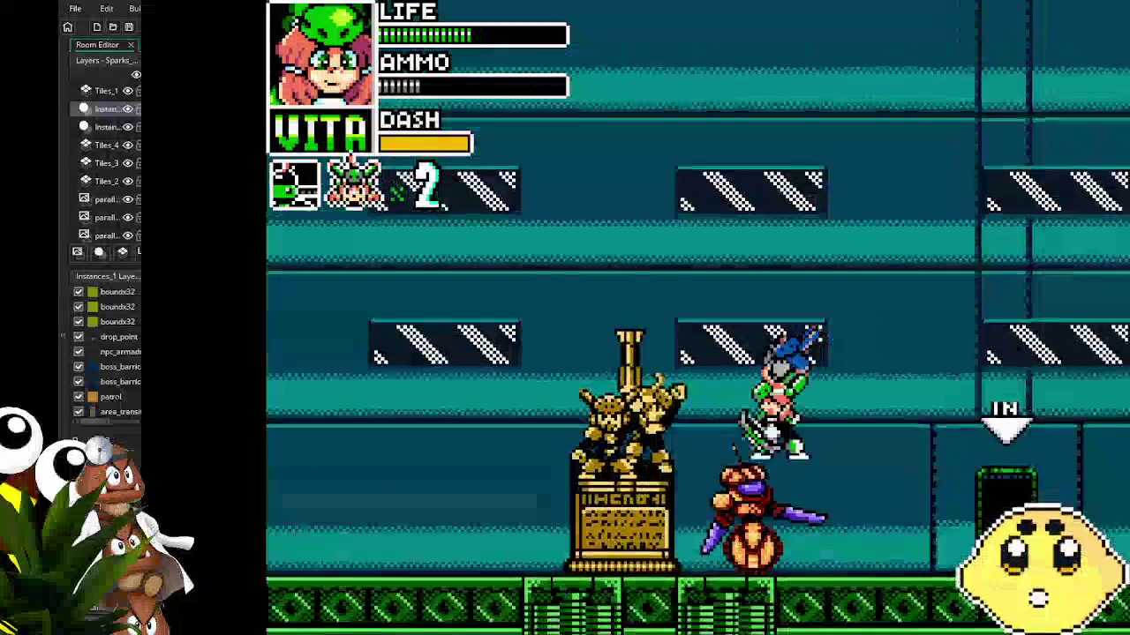
# - Run Vita back and forth by the golden statue using the driver attack, then drop down and jump
pyautogui.press('a')
pyautogui.press('d')
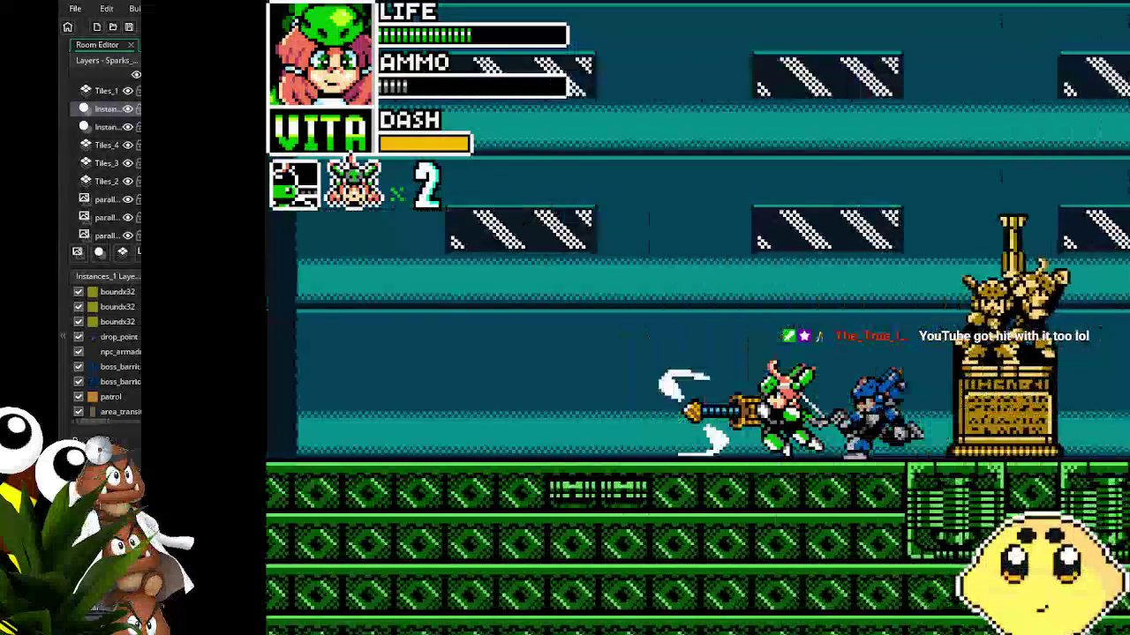
pyautogui.press('a')
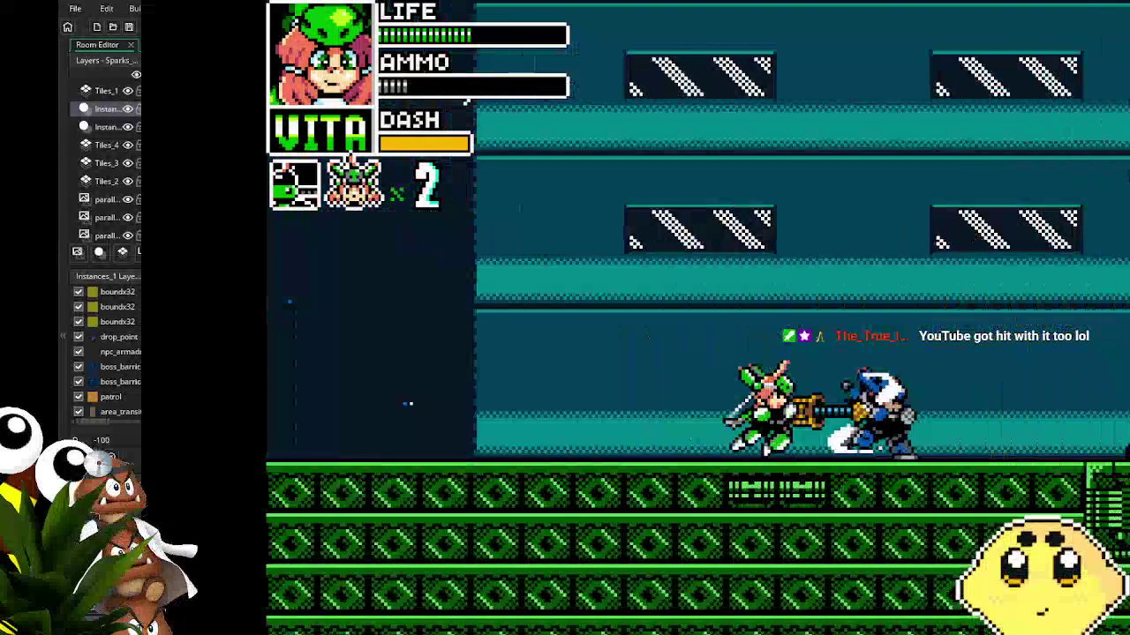
pyautogui.press('d')
pyautogui.press('d')
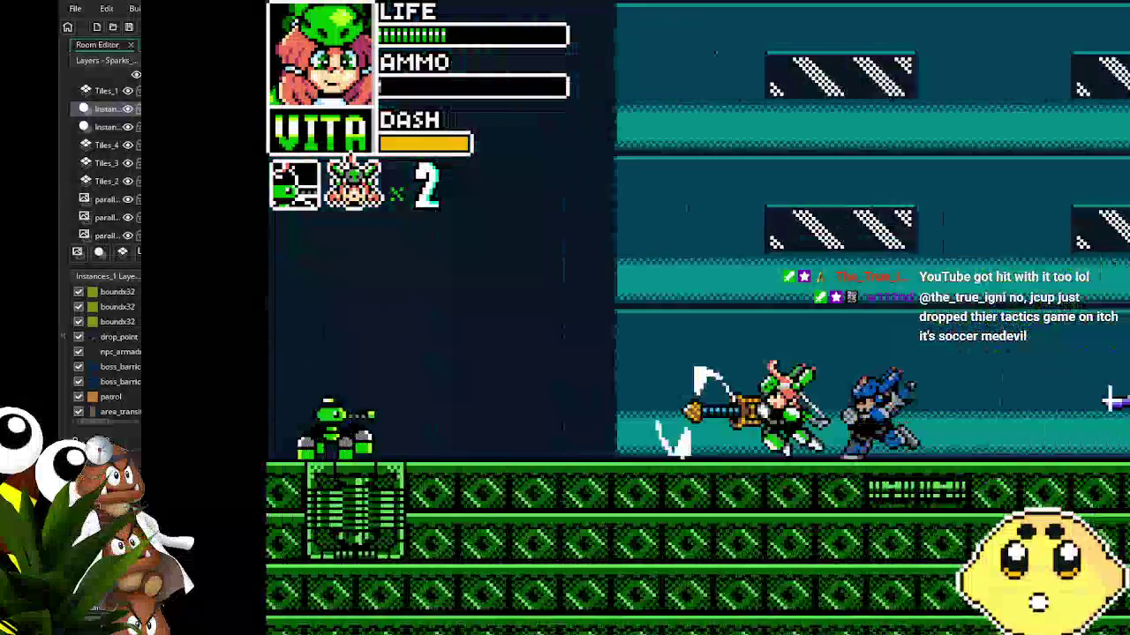
pyautogui.press('d')
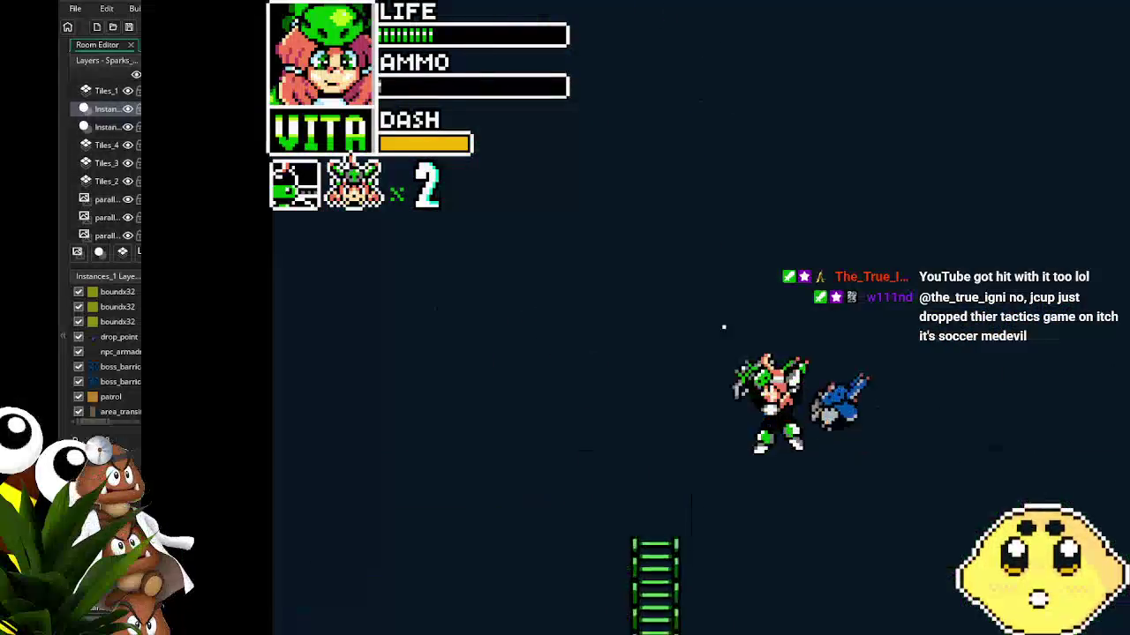
pyautogui.press('space')
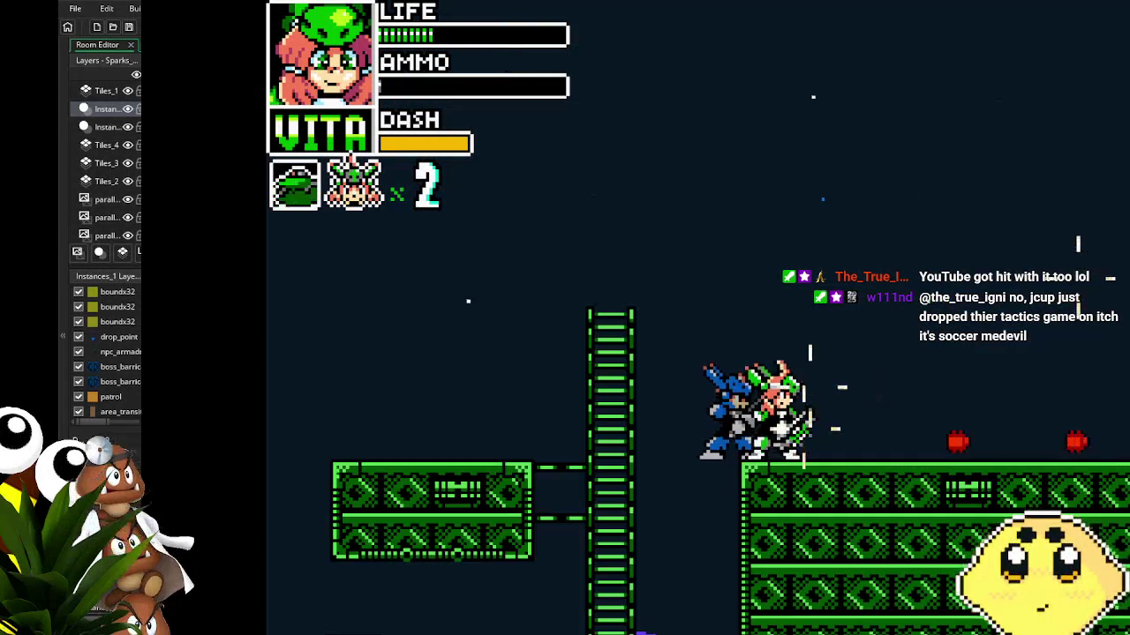
# - Swap to Lone, jump and shoot into the next area, then close the game with Escape
pyautogui.press('q')
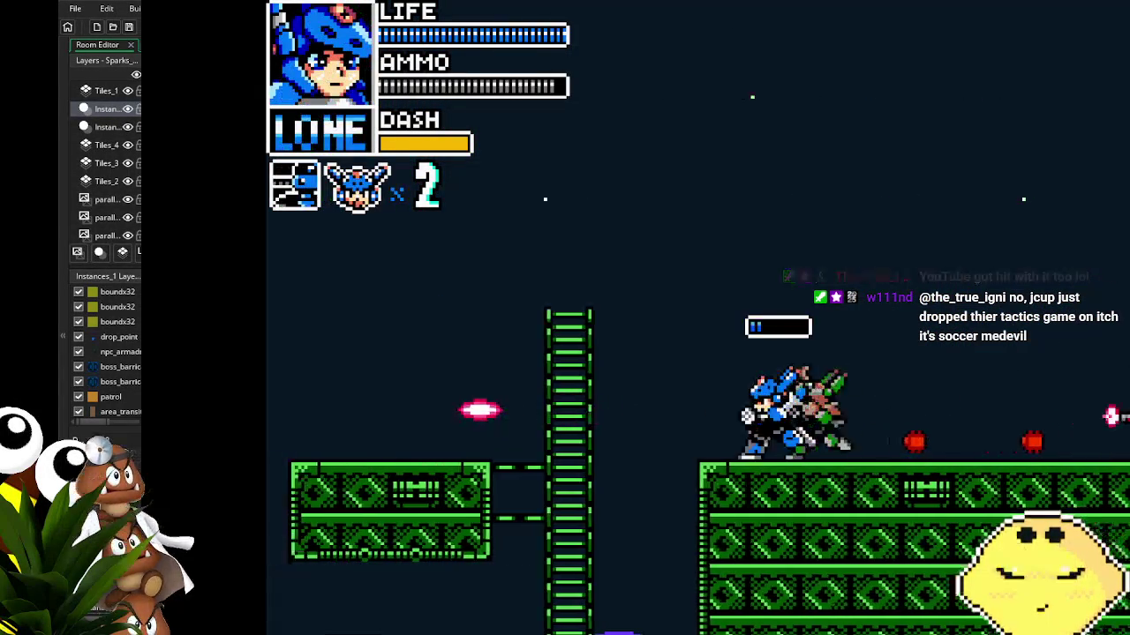
pyautogui.press('space')
pyautogui.click(811, 434)
pyautogui.press('d')
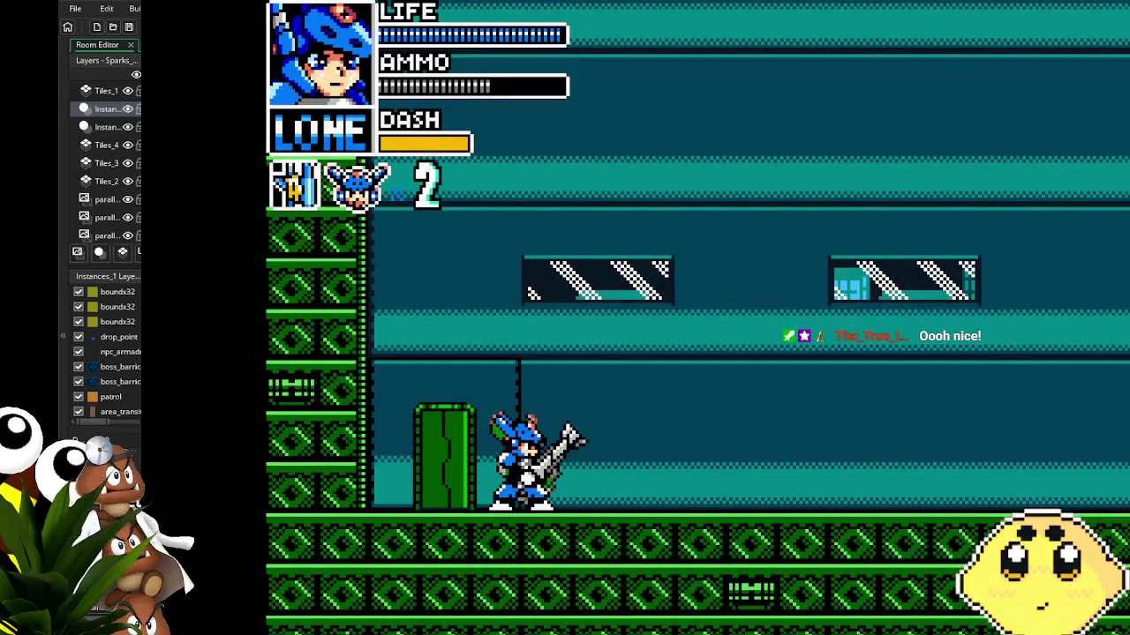
pyautogui.press('Escape')
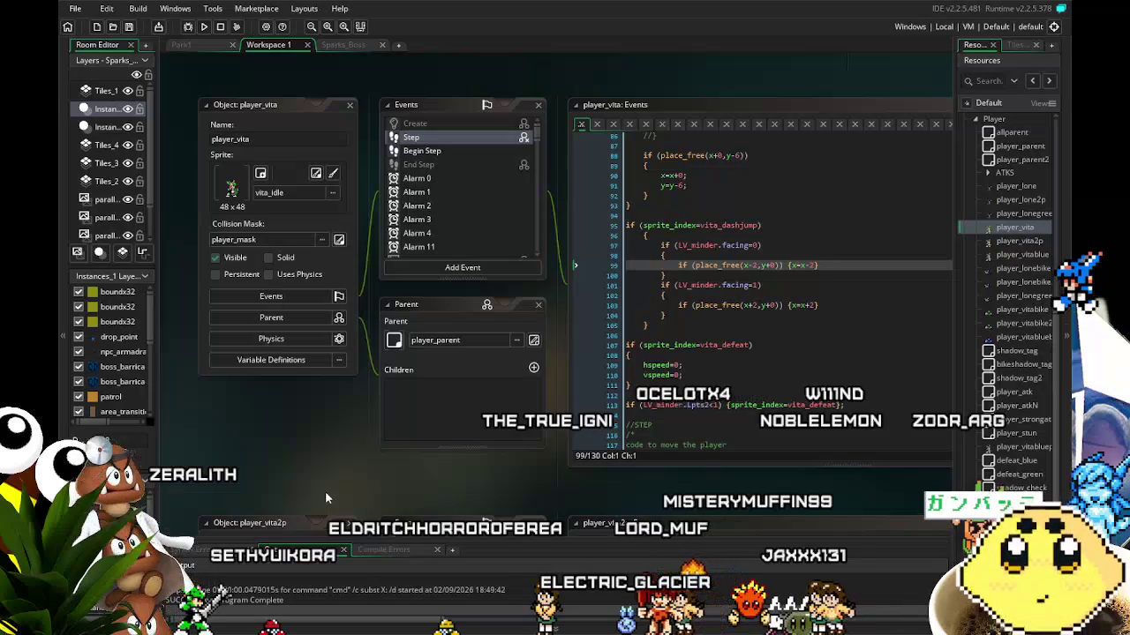
# - Pan back to player_vita's Events panel and open its Begin Step code with the Vita_driver blocks
pyautogui.moveTo(325, 491)
pyautogui.mouseDown()
pyautogui.moveTo(278, 488)
pyautogui.moveTo(287, 489)
pyautogui.mouseUp()
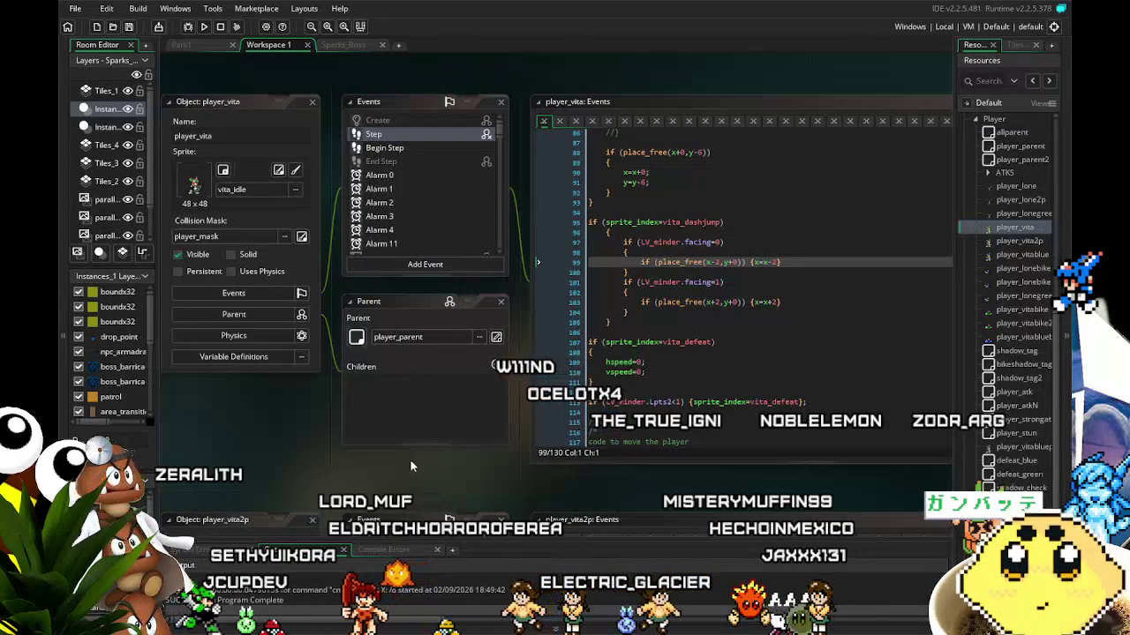
pyautogui.moveTo(414, 459); pyautogui.dragTo(361, 470)
pyautogui.scroll(-5, 680, 340)
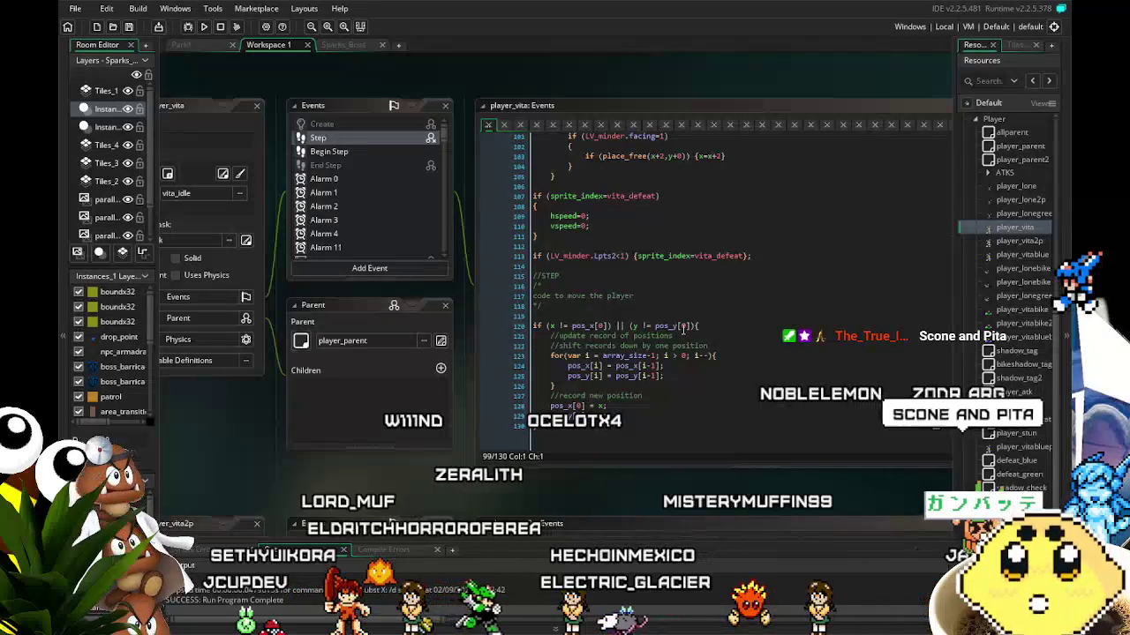
pyautogui.scroll(3, 683, 325)
pyautogui.scroll(2, 682, 330)
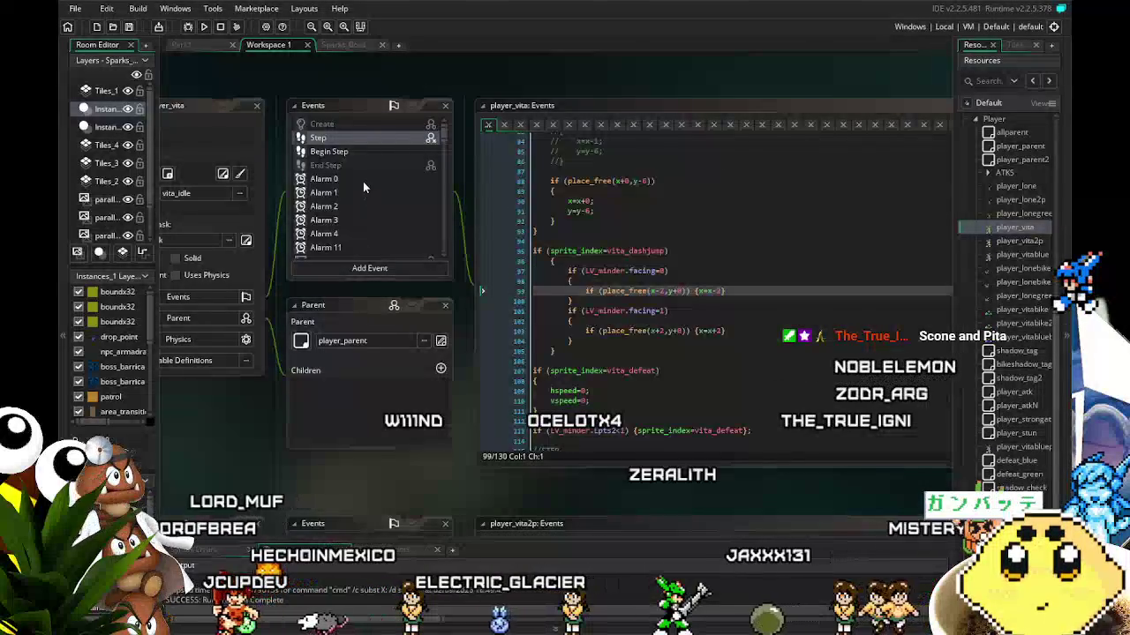
pyautogui.moveTo(271, 341); pyautogui.dragTo(331, 335)
pyautogui.click(405, 147)
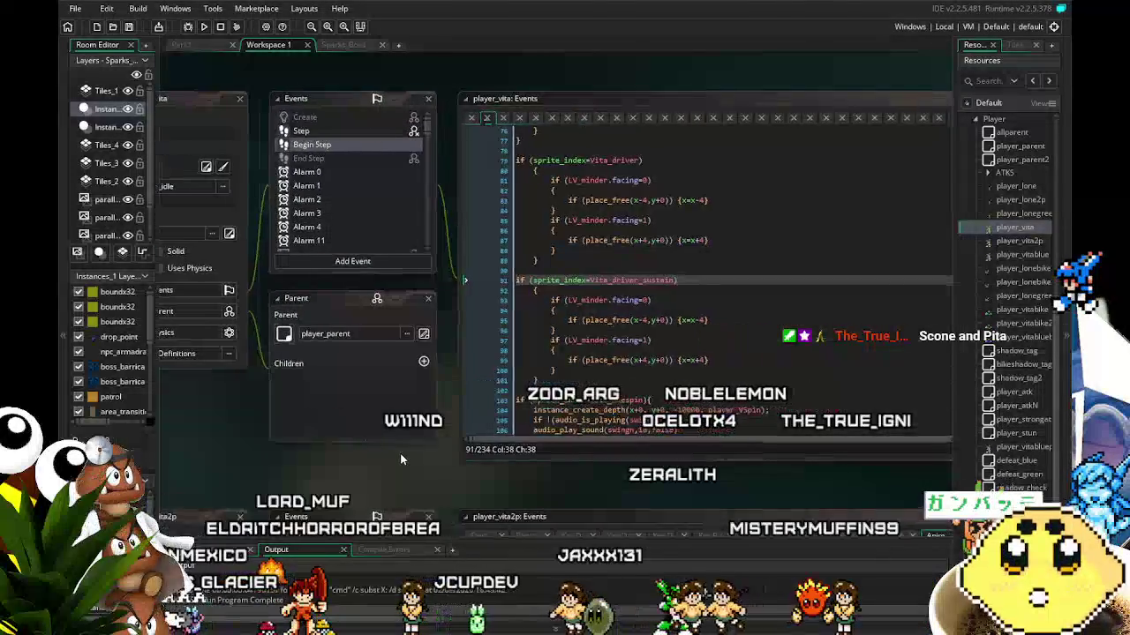
# - Change Vita_driver's checks and move amounts on lines 83 and 87 from 4 to 2
pyautogui.click(634, 201)
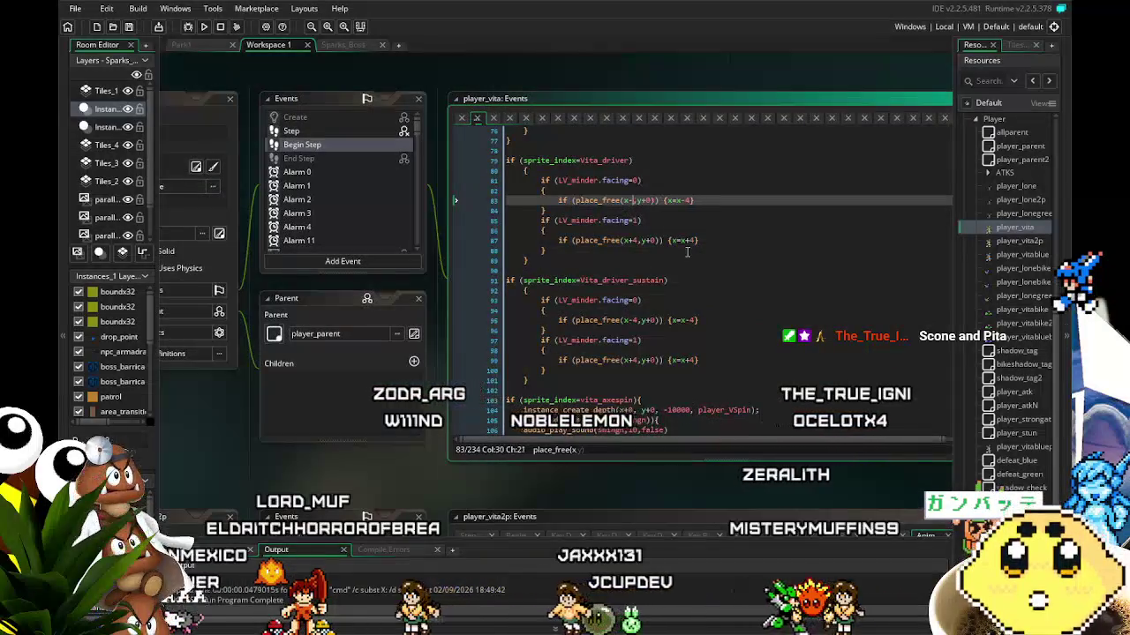
pyautogui.press('BackSpace')
pyautogui.write('2')
pyautogui.press('Down')
pyautogui.press('Down')
pyautogui.press('Down')
pyautogui.press('BackSpace')
pyautogui.write('2')
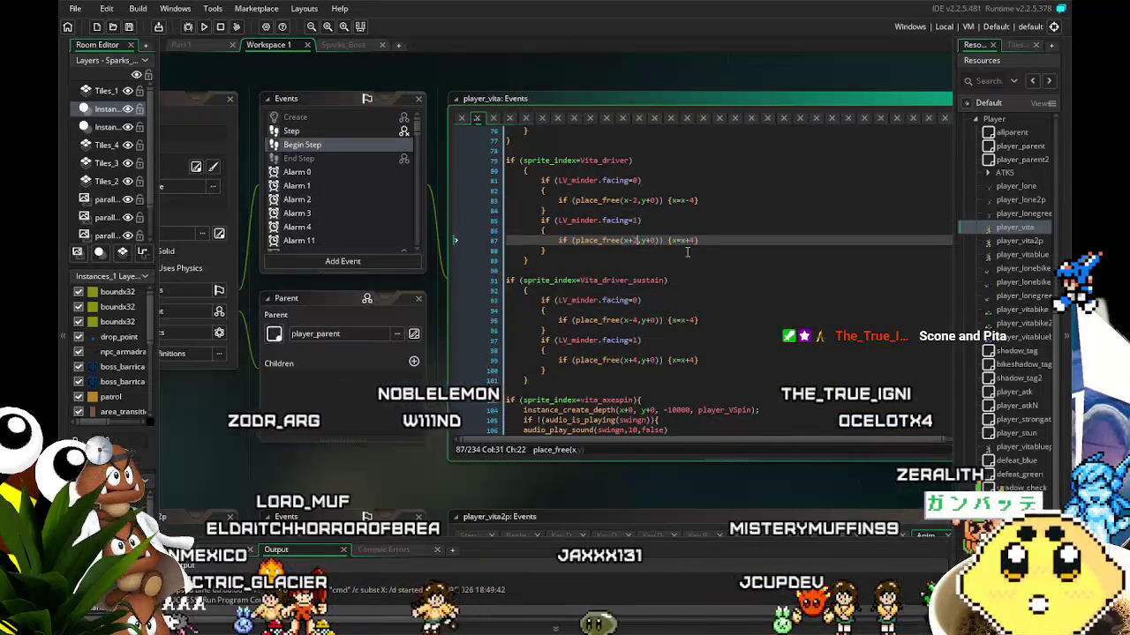
pyautogui.click(698, 240)
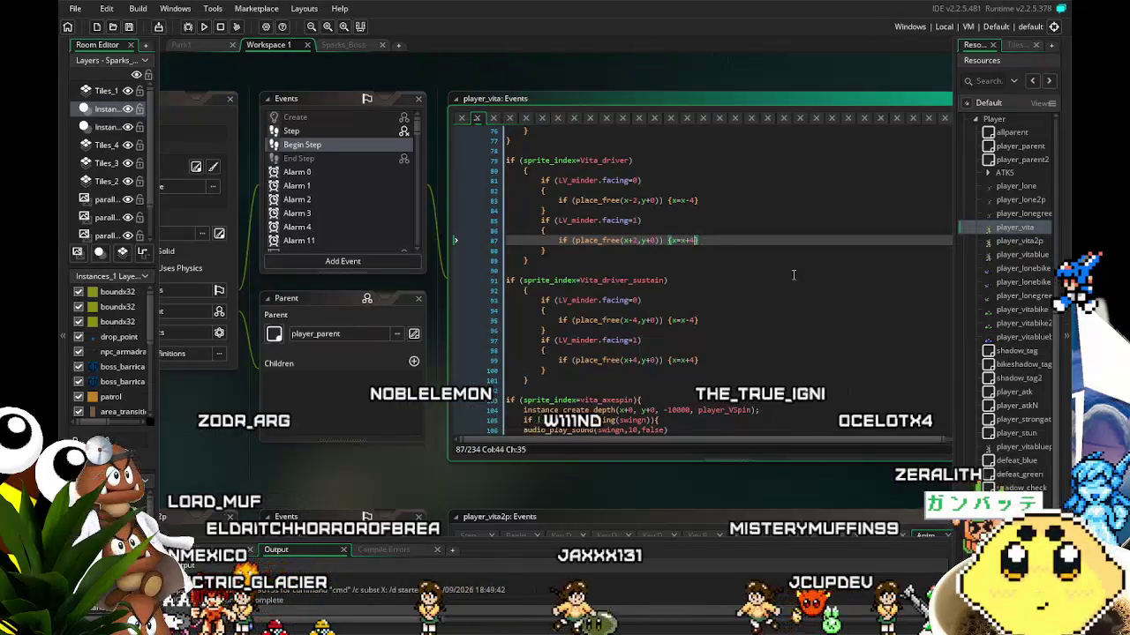
pyautogui.press('BackSpace')
pyautogui.write('2')
pyautogui.press('Up')
pyautogui.press('Up')
pyautogui.press('Up')
pyautogui.press('Up')
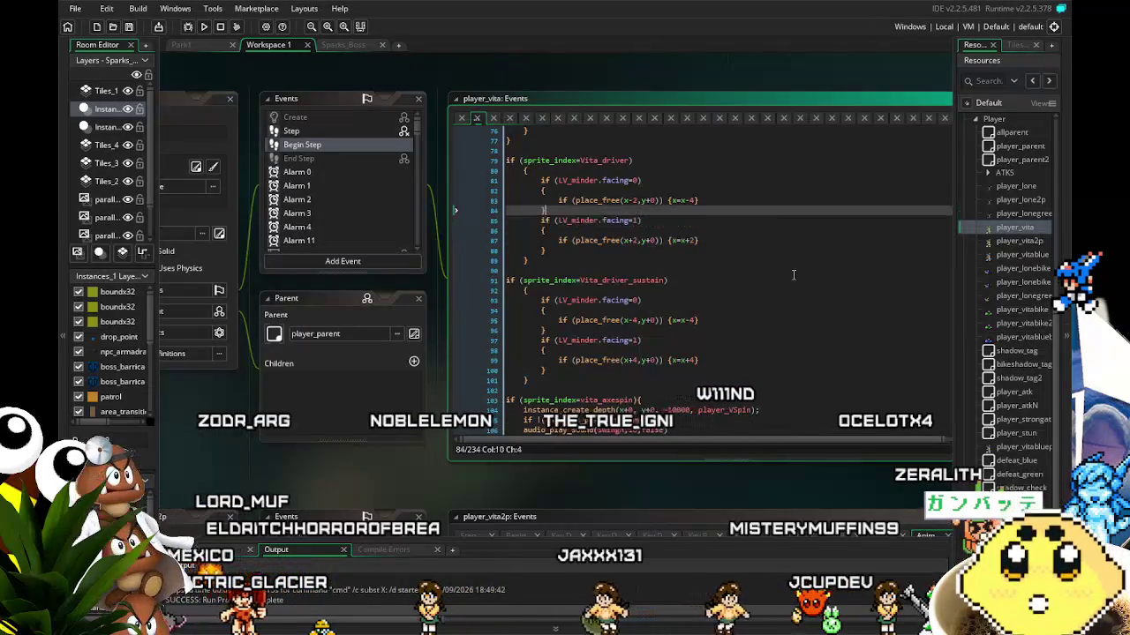
pyautogui.press('Left')
pyautogui.press('BackSpace')
# - Set Vita_driver_sustain's offsets and moves on lines 95 and 99 to 8 (x-8 and x+8)
pyautogui.press('Down')
pyautogui.press('Down')
pyautogui.press('Down')
pyautogui.press('Down')
pyautogui.press('Down')
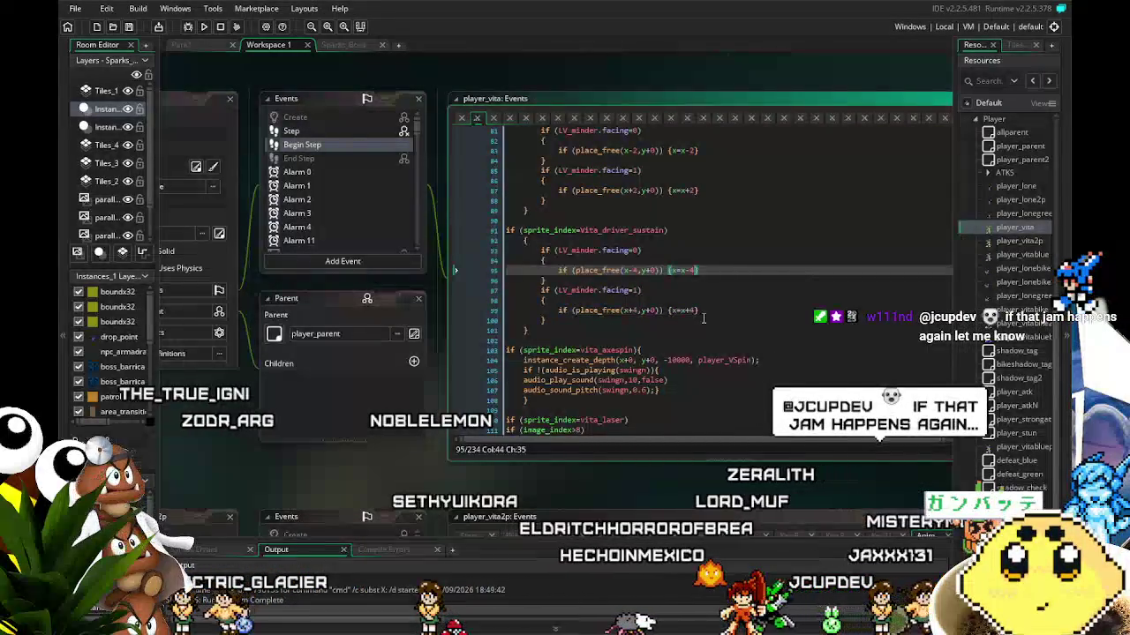
pyautogui.press('BackSpace')
pyautogui.write('8')
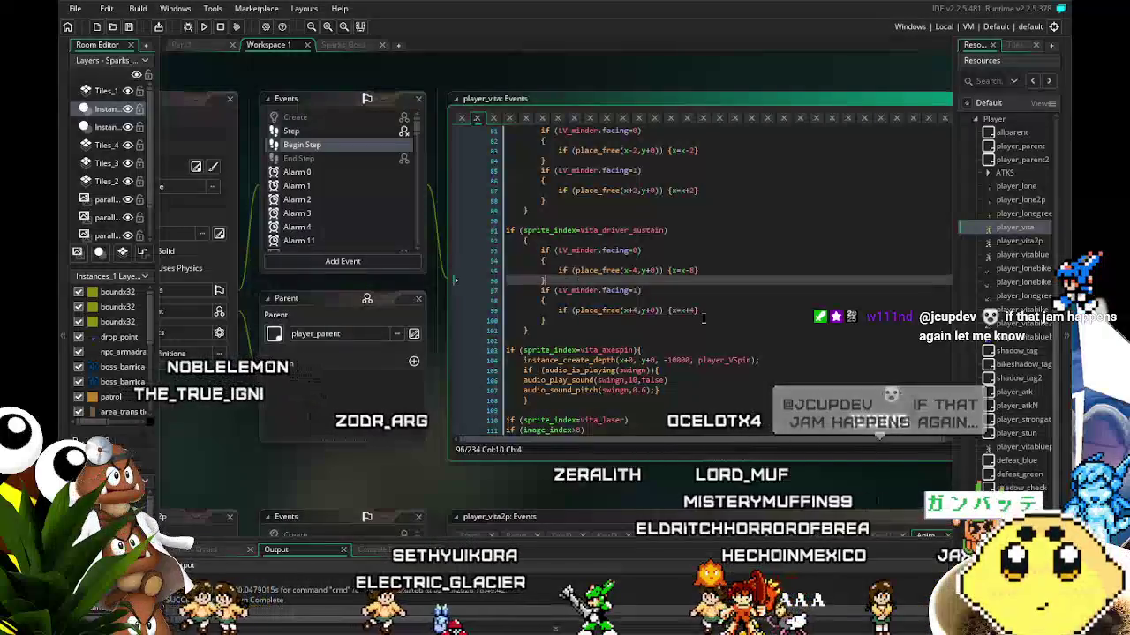
pyautogui.press('Down')
pyautogui.press('Down')
pyautogui.press('Down')
pyautogui.press('BackSpace')
pyautogui.write('8')
pyautogui.press('Left')
pyautogui.press('Left')
pyautogui.press('Left')
pyautogui.press('BackSpace')
pyautogui.write('8')
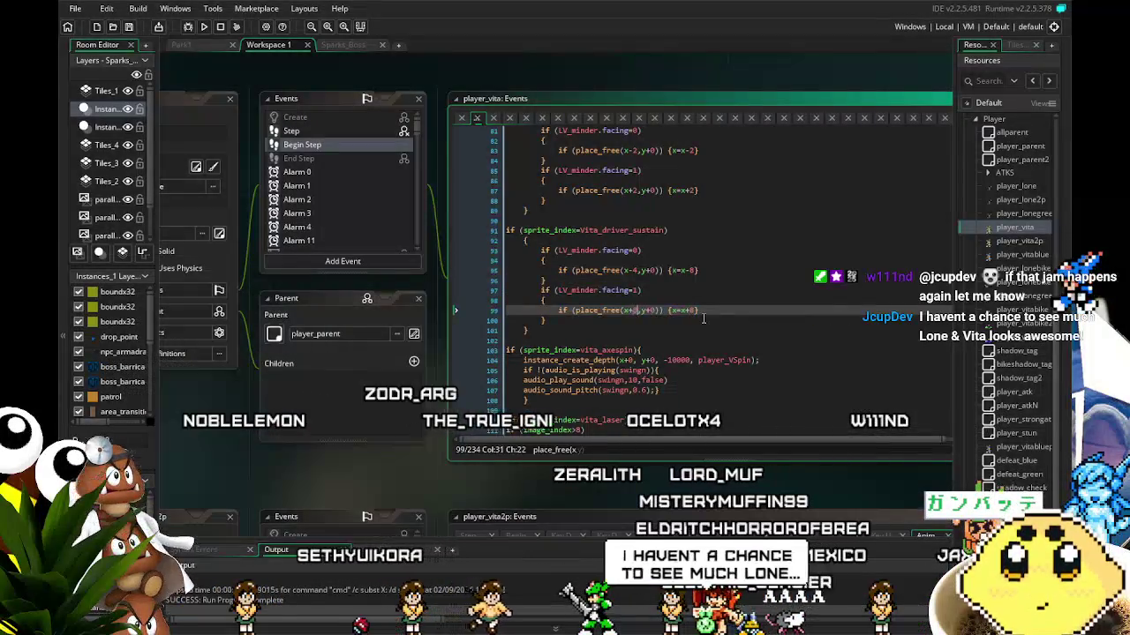
pyautogui.press('Up')
pyautogui.press('Up')
pyautogui.press('Up')
pyautogui.press('BackSpace')
pyautogui.write('8')
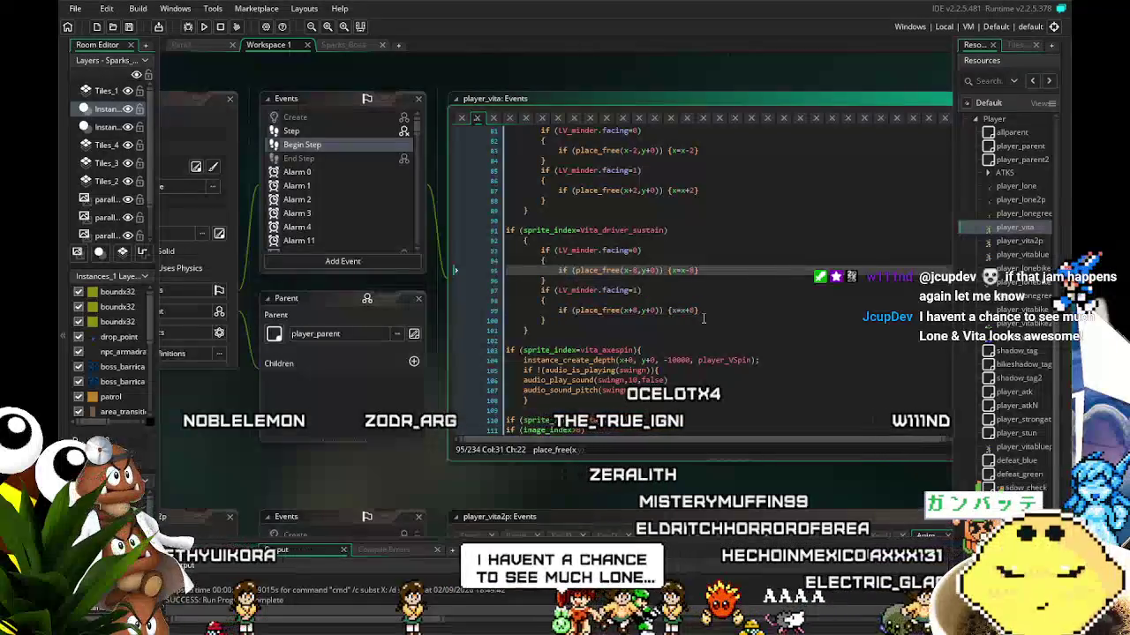
# - Restore Vita_driver's checks and moves on lines 83 and 87 back to 4
pyautogui.press('Up')
pyautogui.press('Up')
pyautogui.press('Up')
pyautogui.press('BackSpace')
pyautogui.write('4')
pyautogui.press('Down')
pyautogui.press('Down')
pyautogui.press('Down')
pyautogui.press('BackSpace')
pyautogui.write('4')
pyautogui.press('Right')
pyautogui.press('Right')
pyautogui.press('Right')
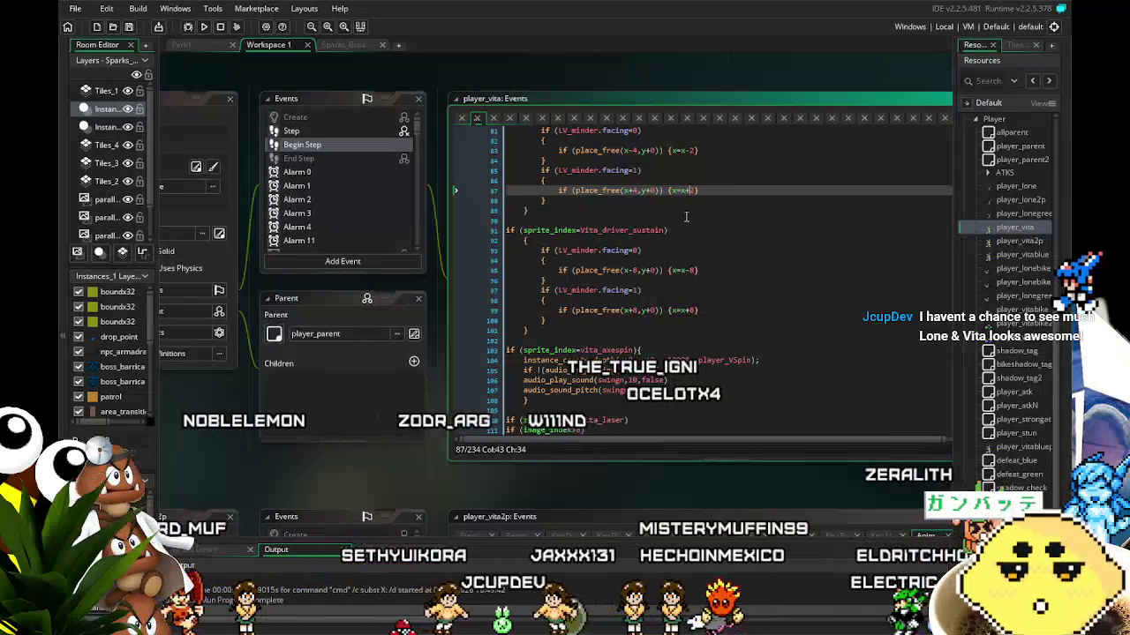
pyautogui.press('Up')
pyautogui.press('Up')
pyautogui.press('Up')
pyautogui.press('Up')
pyautogui.press('End')
pyautogui.press('Left')
pyautogui.press('BackSpace')
pyautogui.write('4')
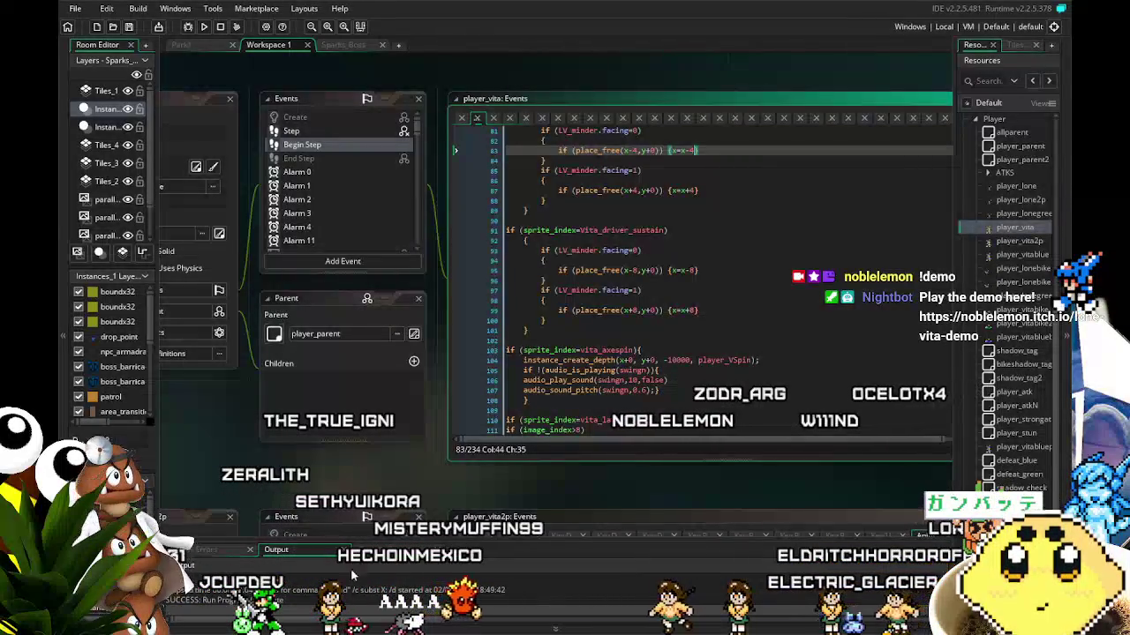
# - Pan the workspace back to the object panel and open player_vita's Step event code
pyautogui.moveTo(373, 479); pyautogui.dragTo(432, 479)
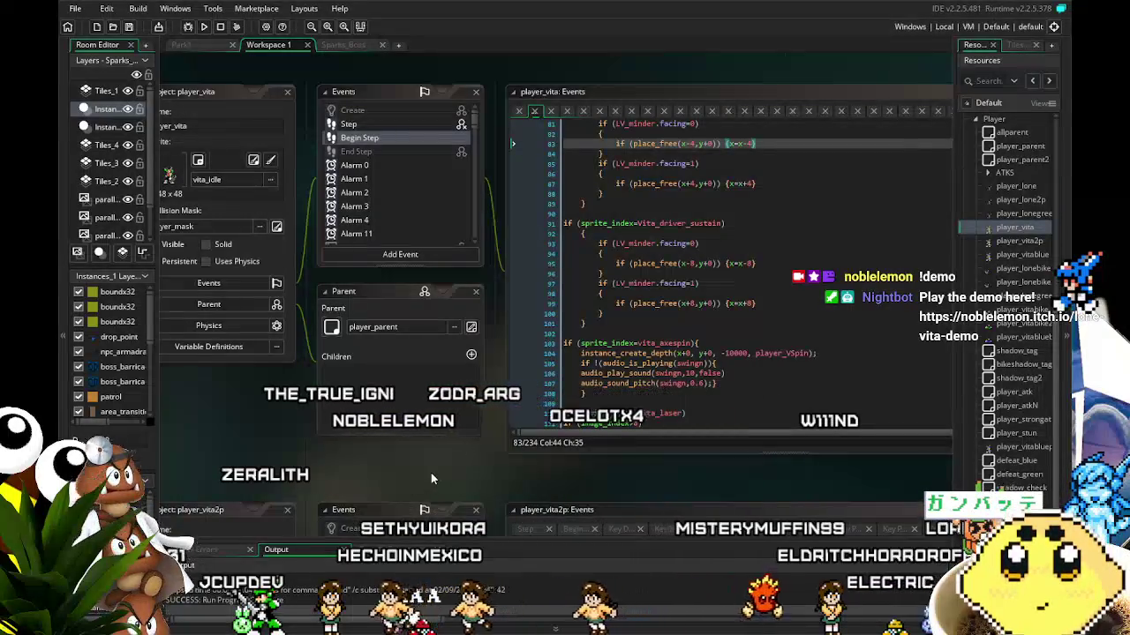
pyautogui.moveTo(450, 457); pyautogui.dragTo(480, 456)
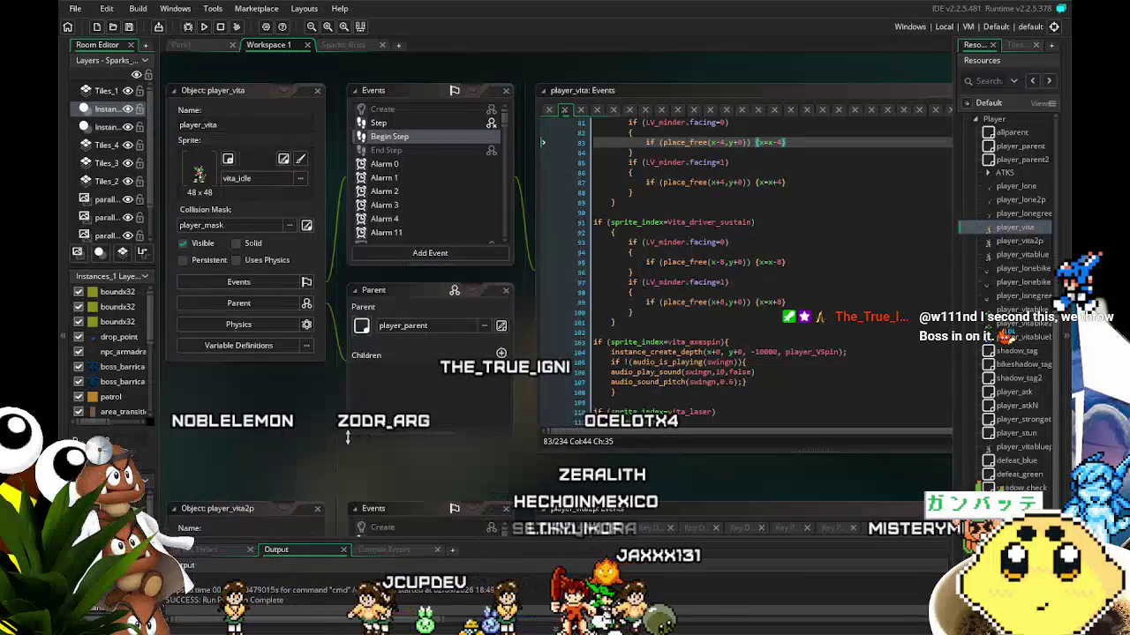
pyautogui.scroll(1, 339, 442)
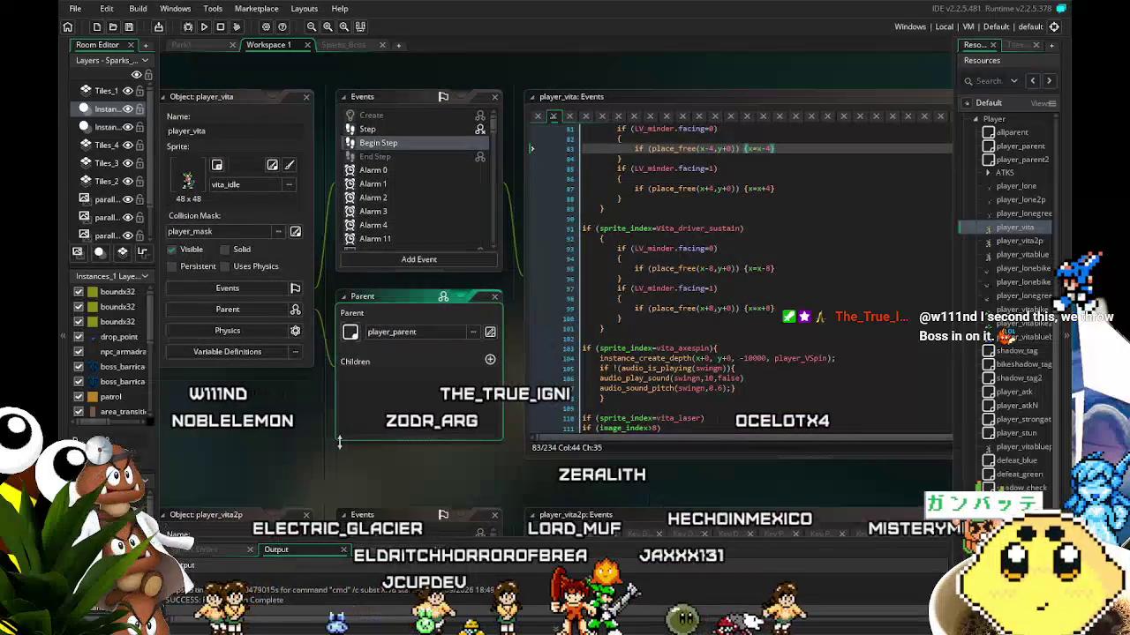
pyautogui.hscroll(-1, 290, 449)
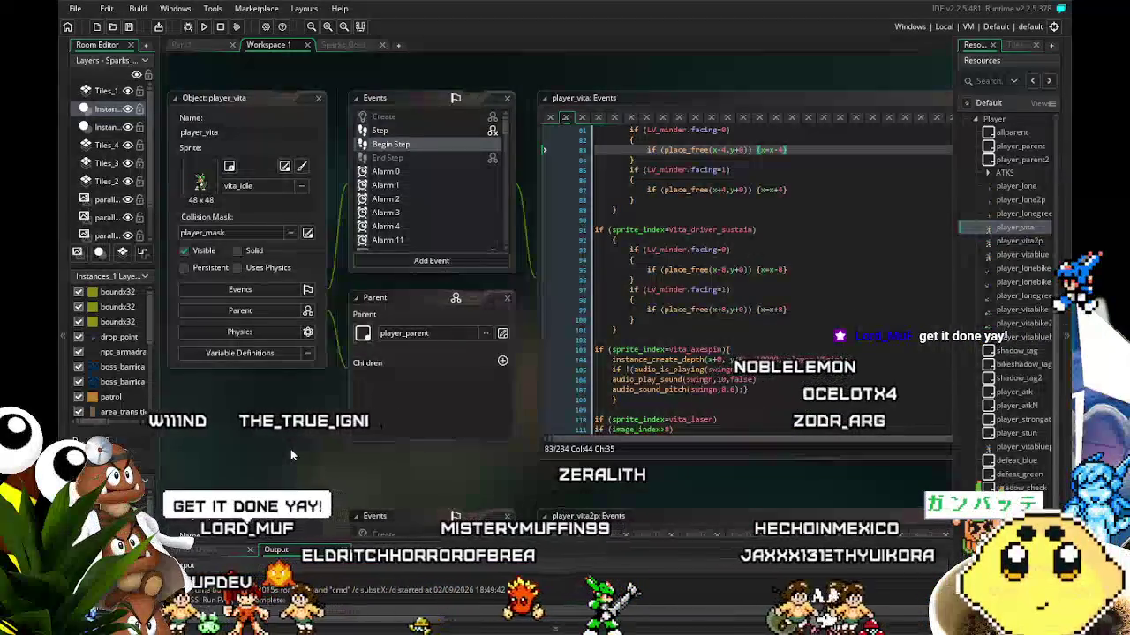
pyautogui.click(380, 129)
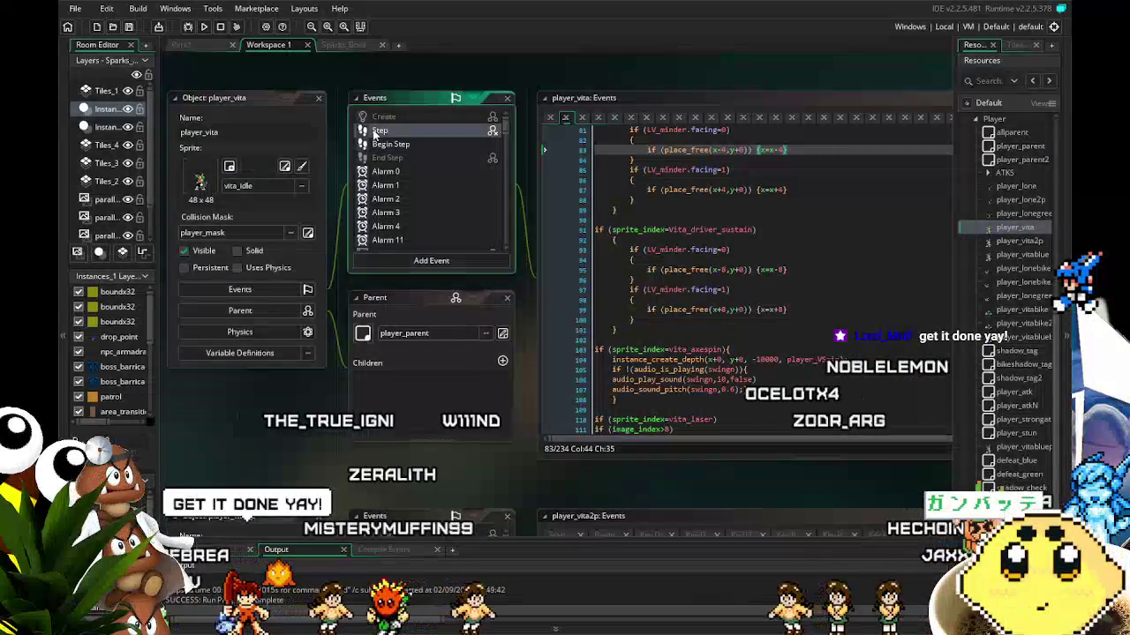
pyautogui.moveTo(344, 444)
pyautogui.mouseDown()
pyautogui.moveTo(300, 449)
pyautogui.moveTo(310, 439)
pyautogui.moveTo(355, 454)
pyautogui.mouseUp()
pyautogui.scroll(3, 569, 403)
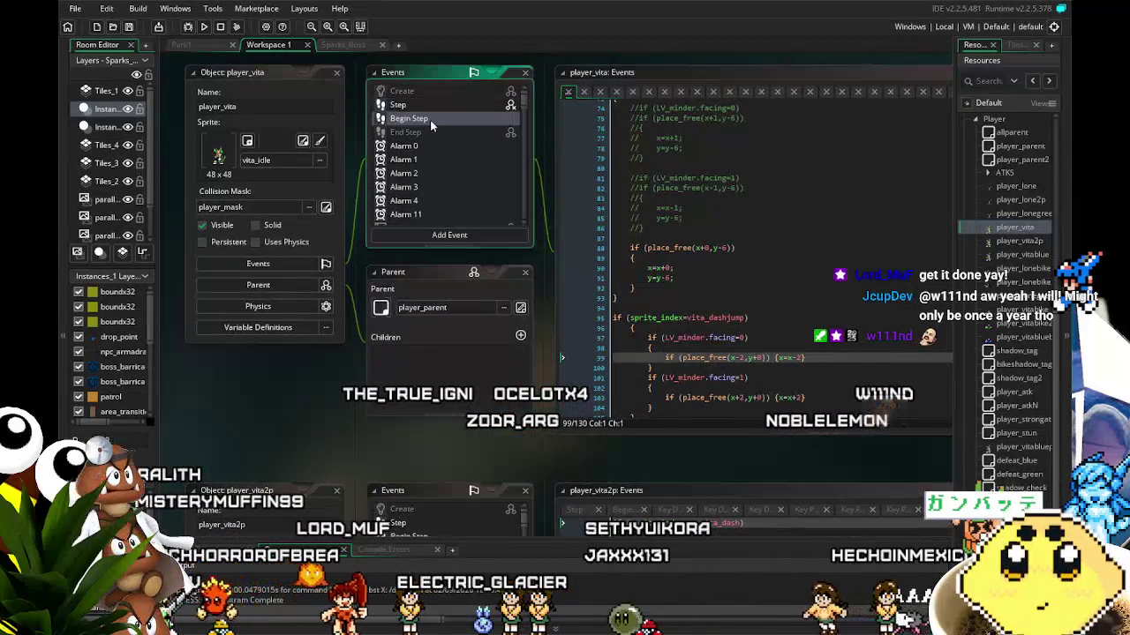
pyautogui.click(429, 119)
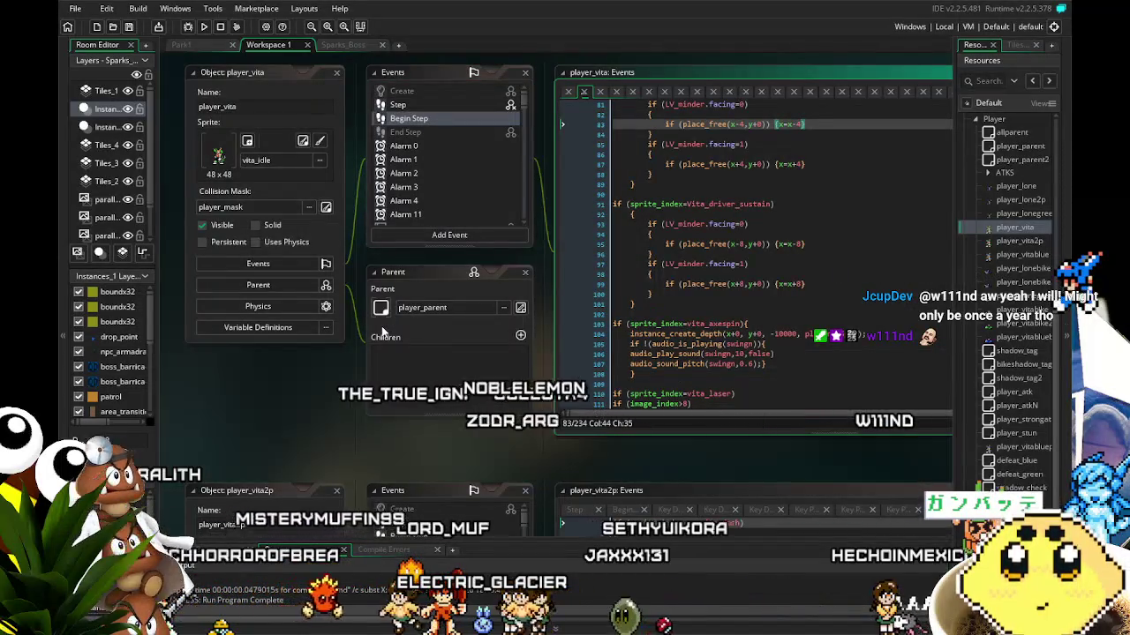
pyautogui.scroll(-10, 466, 223)
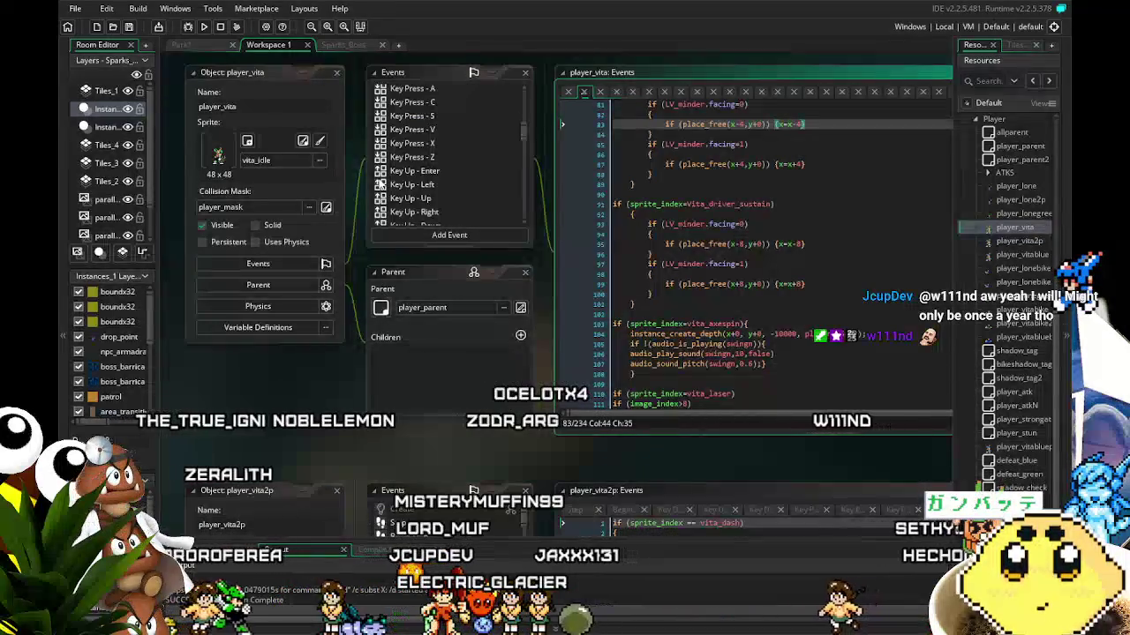
pyautogui.scroll(-10, 466, 222)
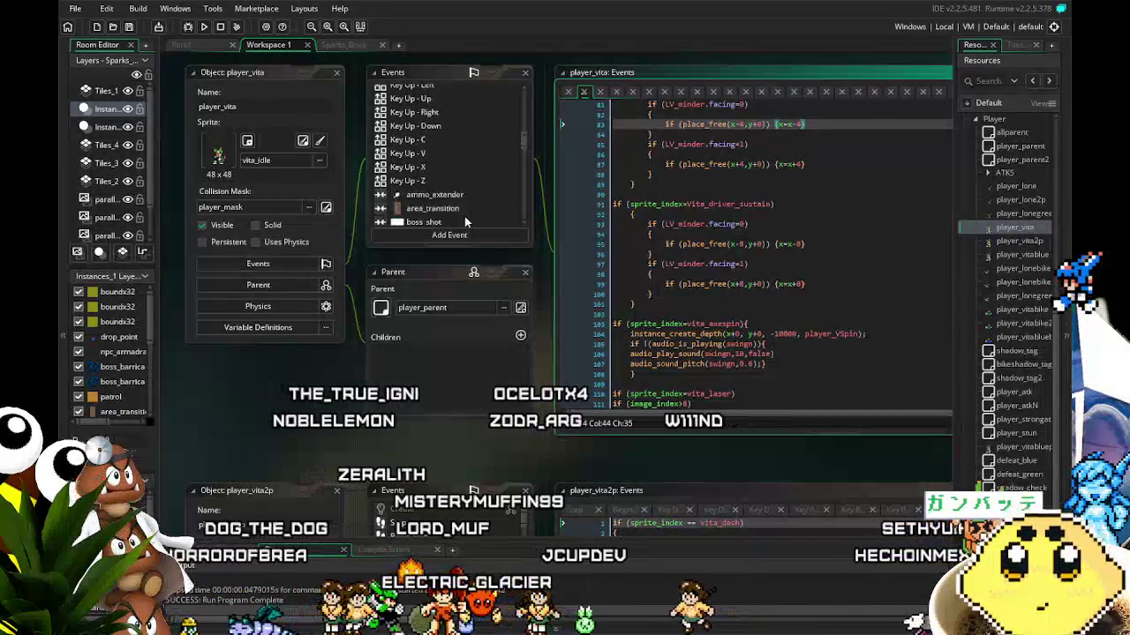
pyautogui.scroll(-1, 466, 221)
pyautogui.scroll(20, 464, 216)
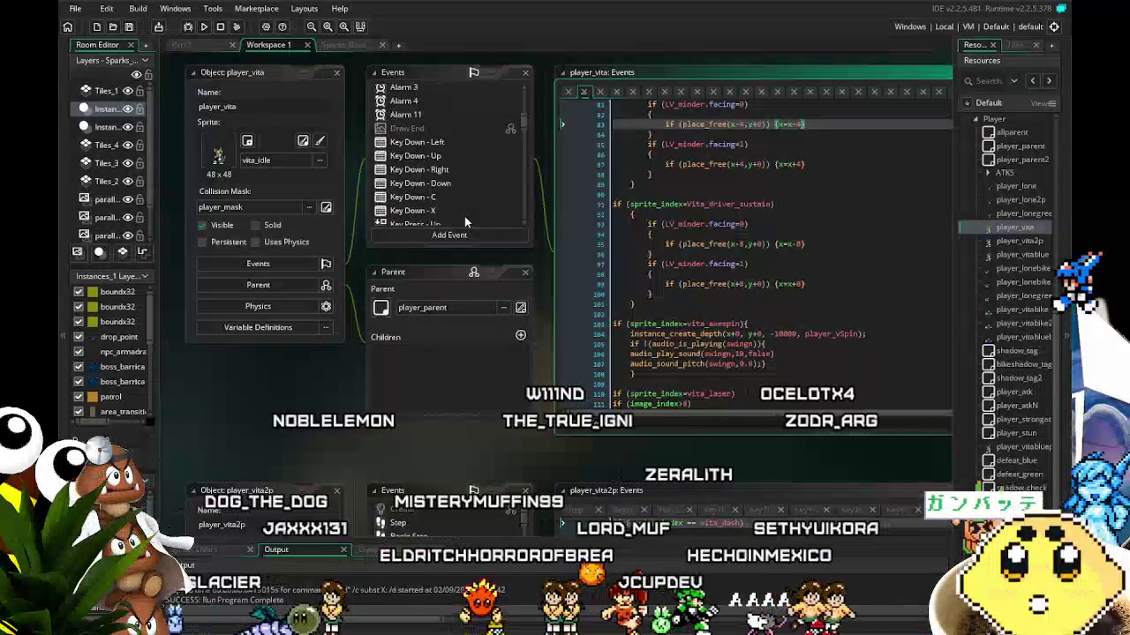
pyautogui.click(121, 43)
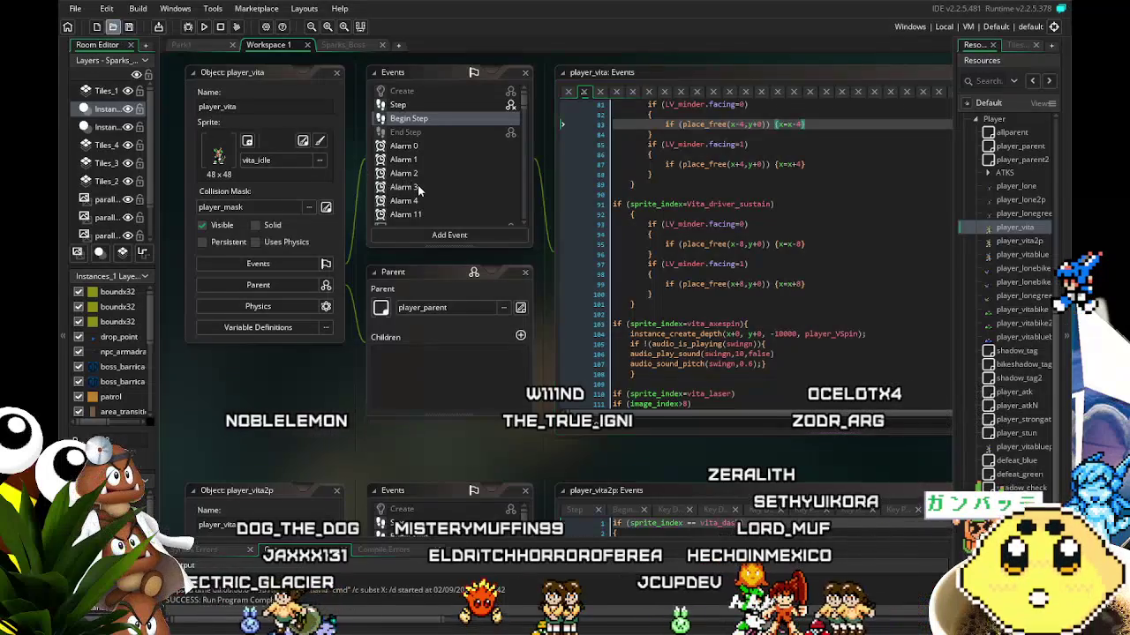
pyautogui.hscroll(1, 263, 417)
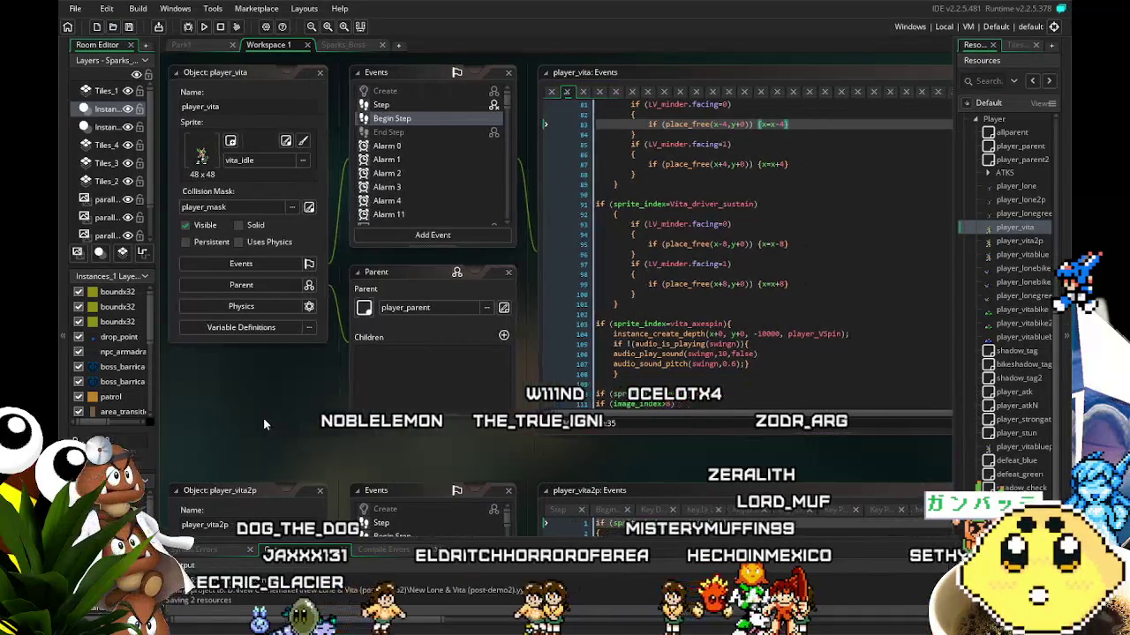
pyautogui.hscroll(2, 520, 371)
pyautogui.scroll(-3, 650, 355)
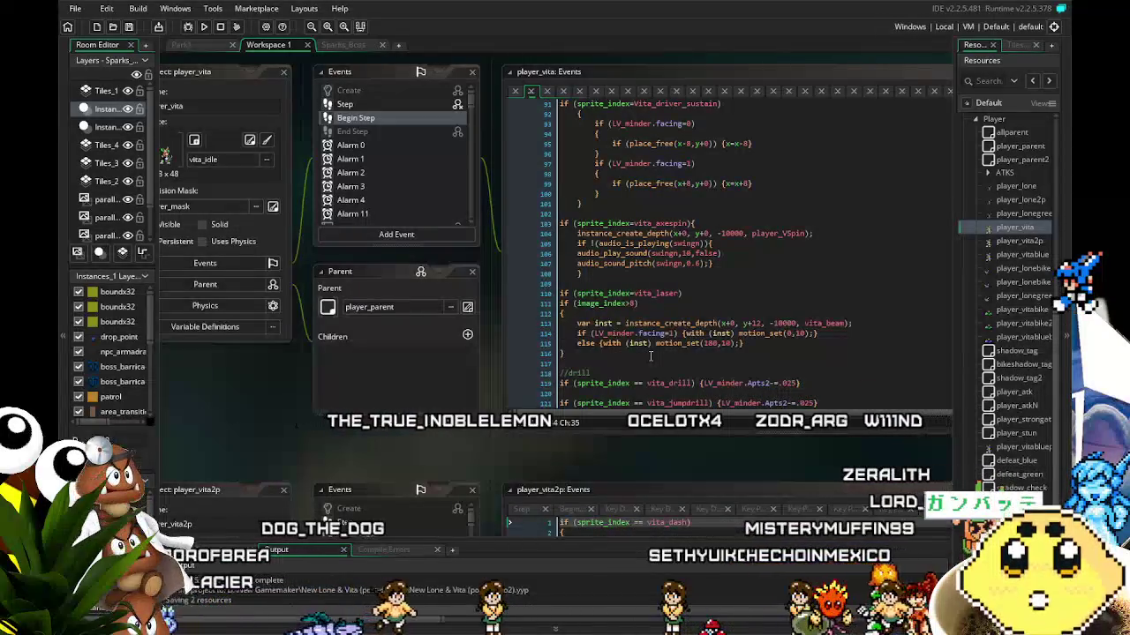
pyautogui.scroll(4, 1009, 326)
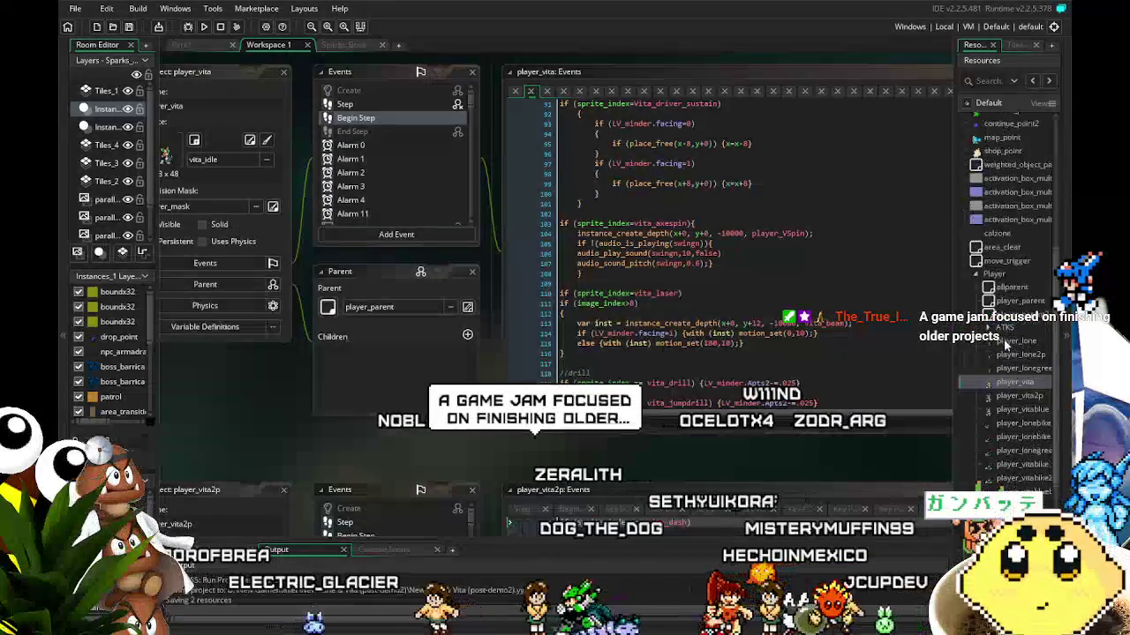
pyautogui.scroll(-4, 993, 330)
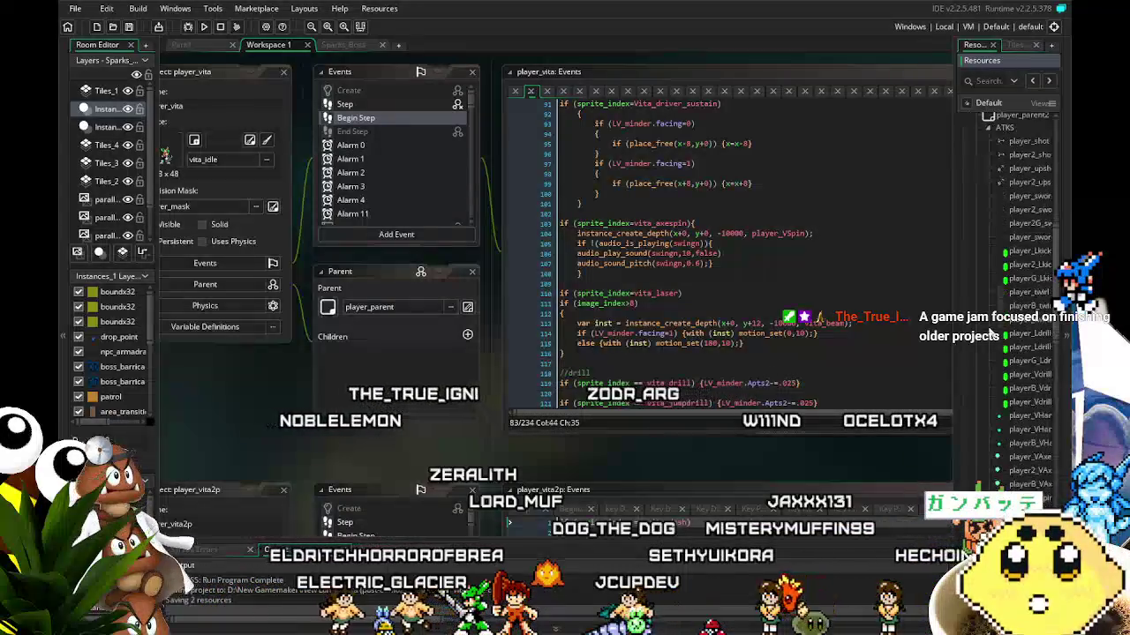
pyautogui.scroll(-4, 993, 332)
pyautogui.scroll(-2, 991, 333)
pyautogui.scroll(-8, 993, 397)
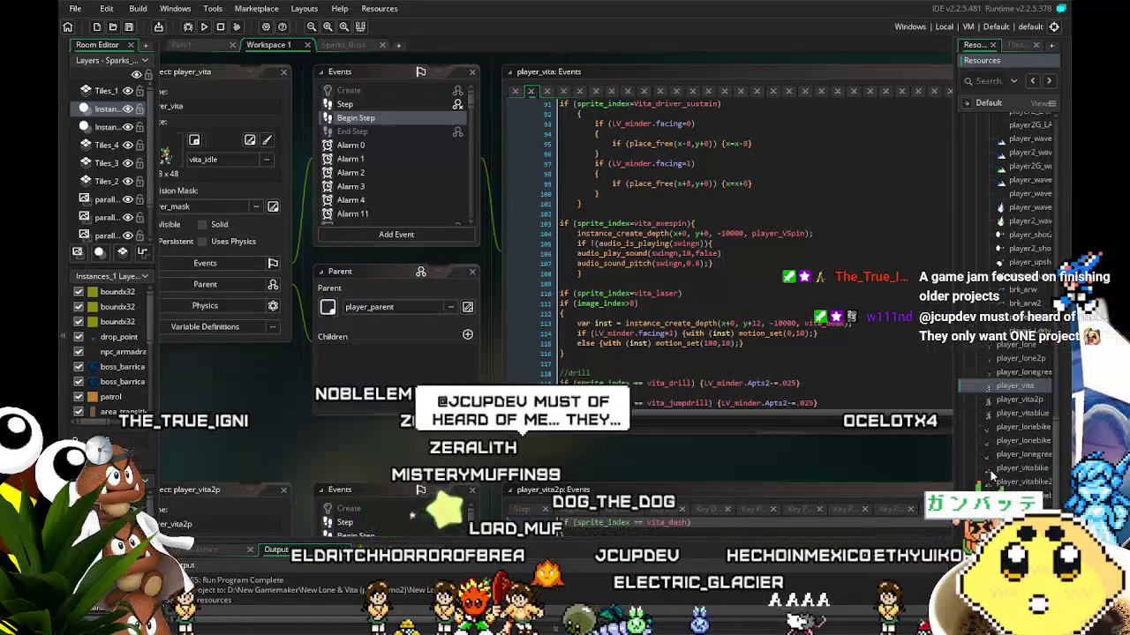
pyautogui.scroll(2, 992, 468)
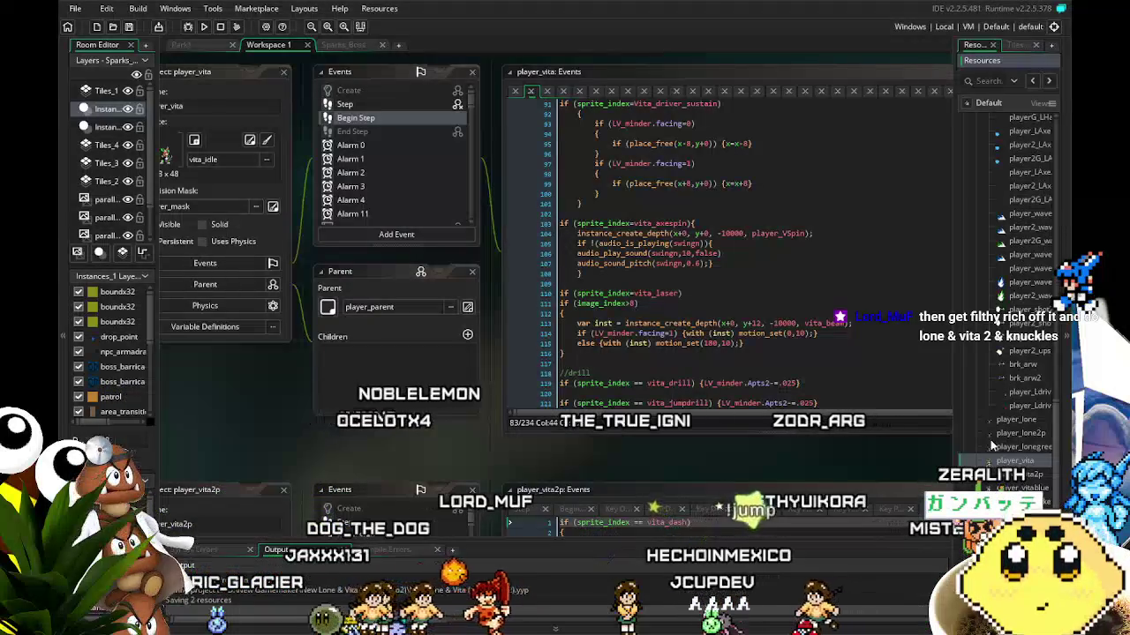
pyautogui.scroll(-3, 993, 444)
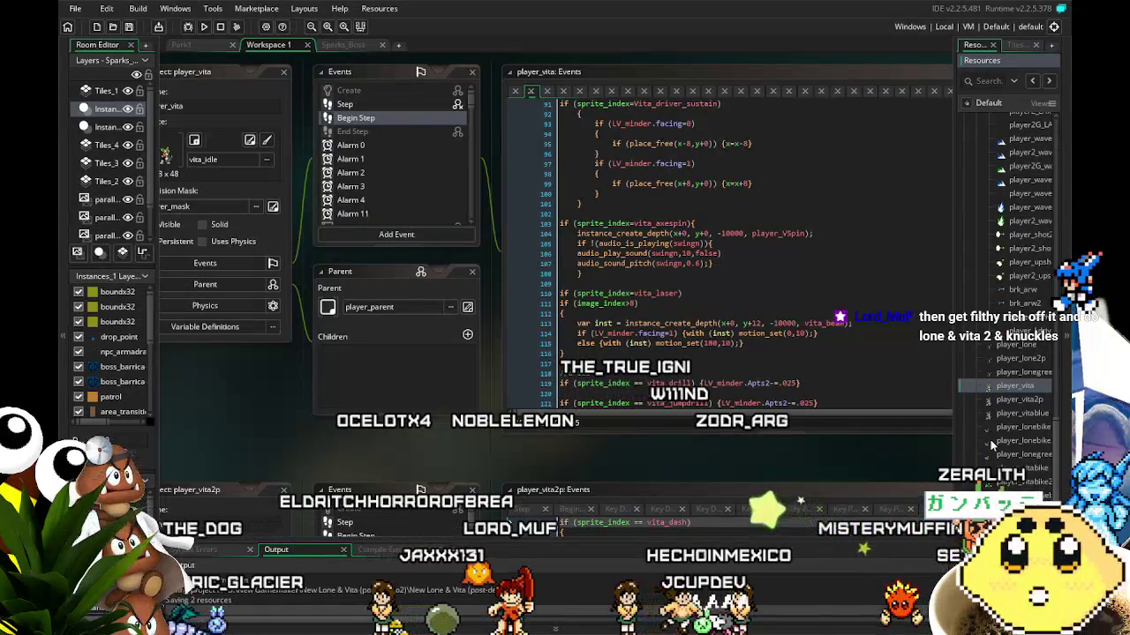
pyautogui.scroll(-1, 990, 439)
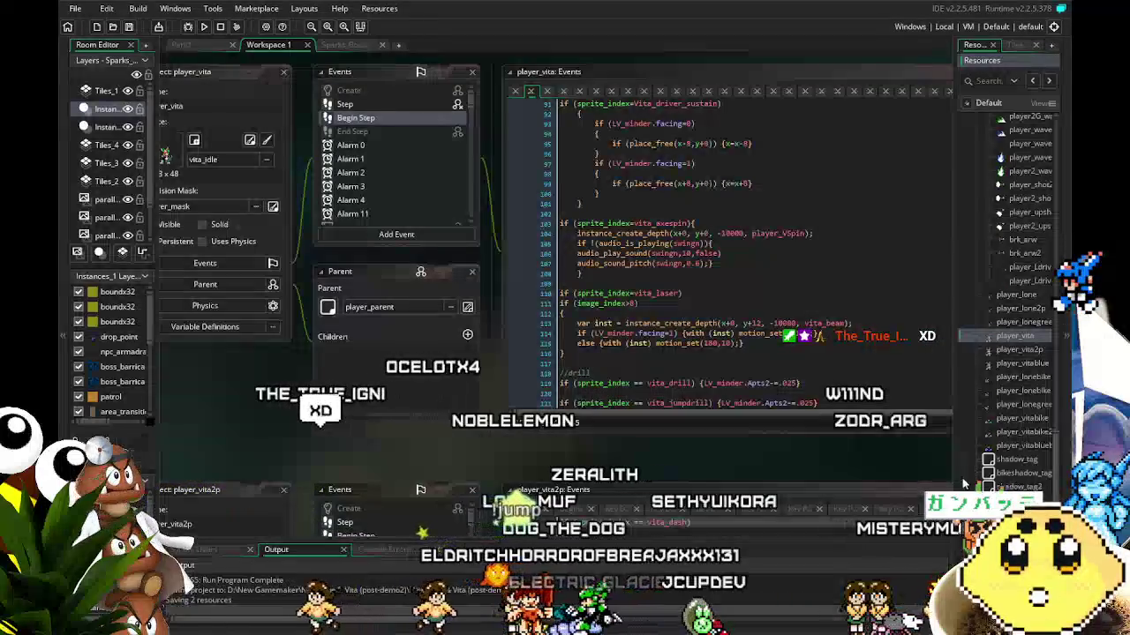
pyautogui.scroll(-1, 962, 478)
pyautogui.scroll(-1, 962, 477)
pyautogui.scroll(3, 962, 477)
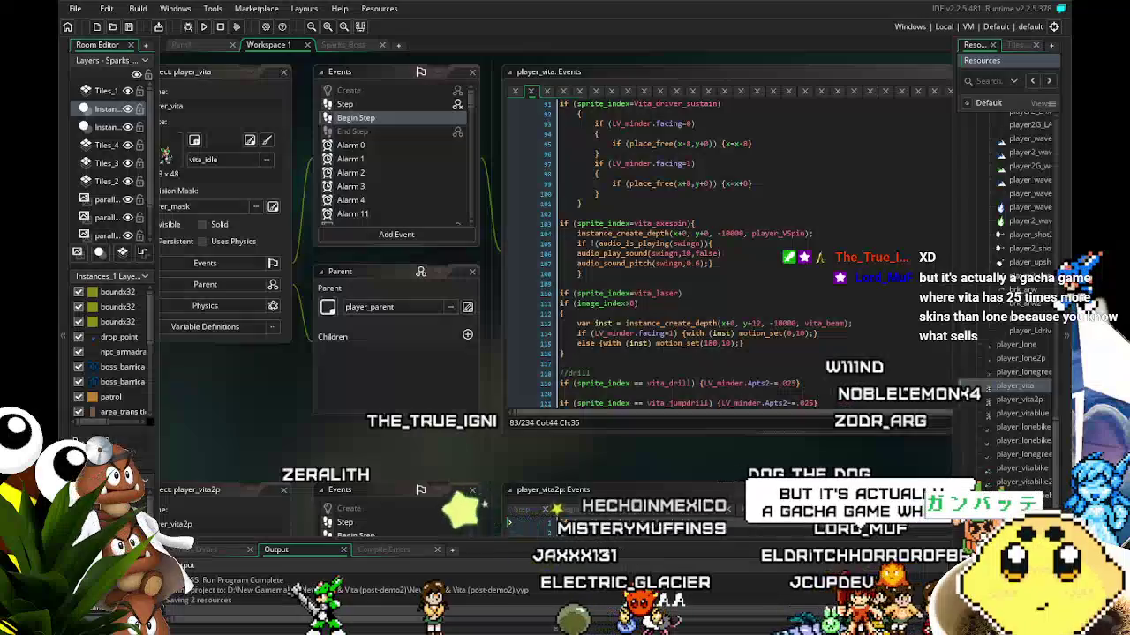
pyautogui.scroll(-3, 1039, 487)
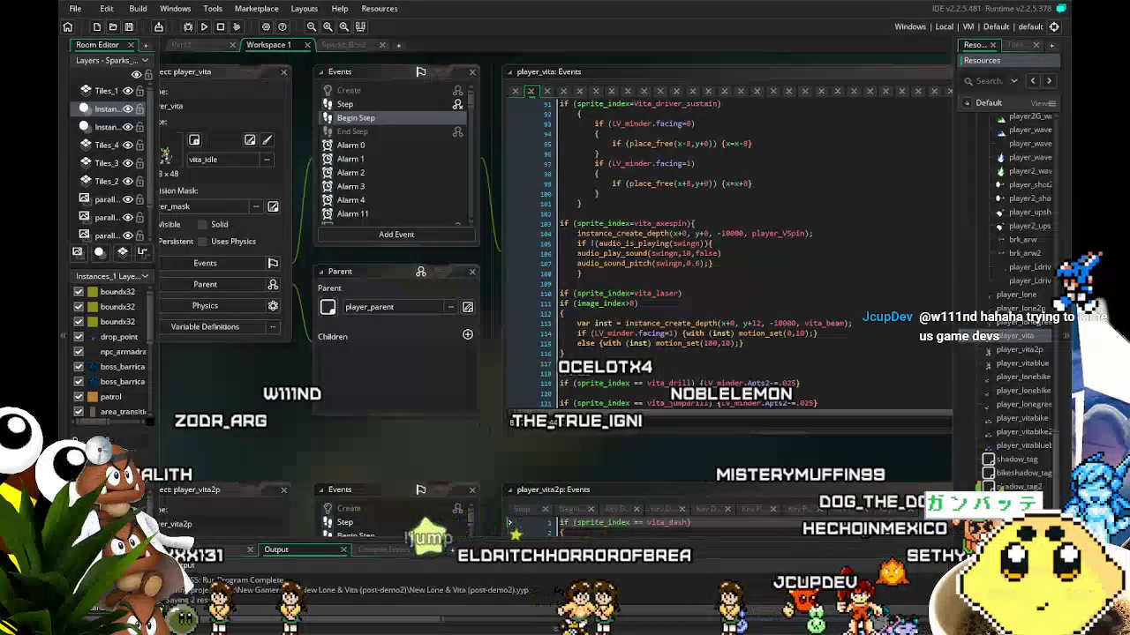
pyautogui.scroll(-2, 1015, 265)
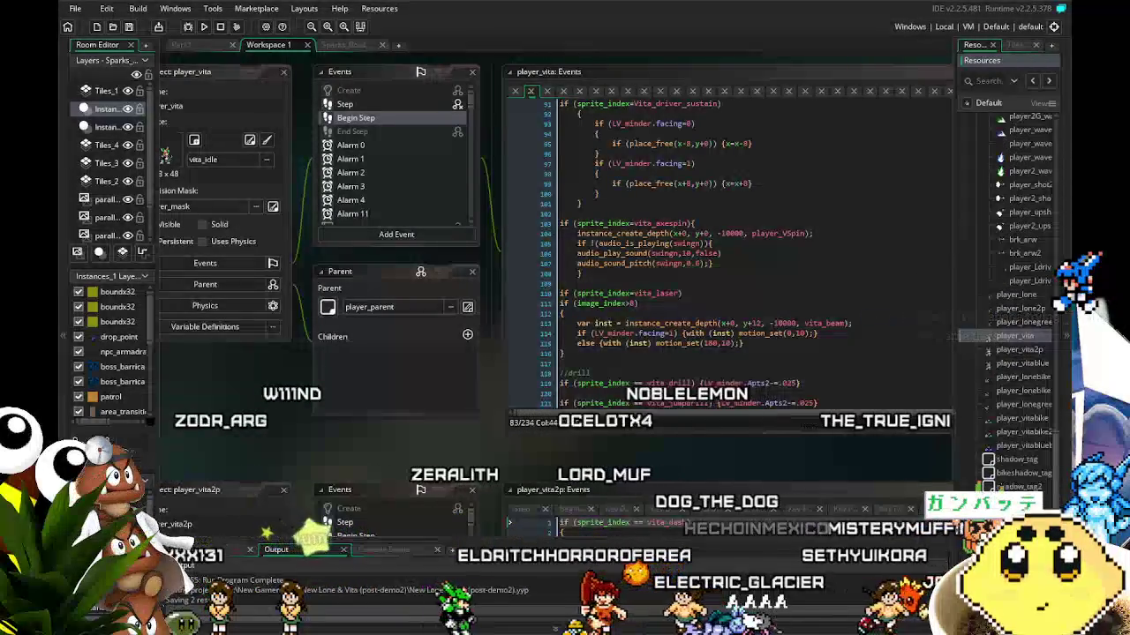
pyautogui.scroll(3, 1014, 265)
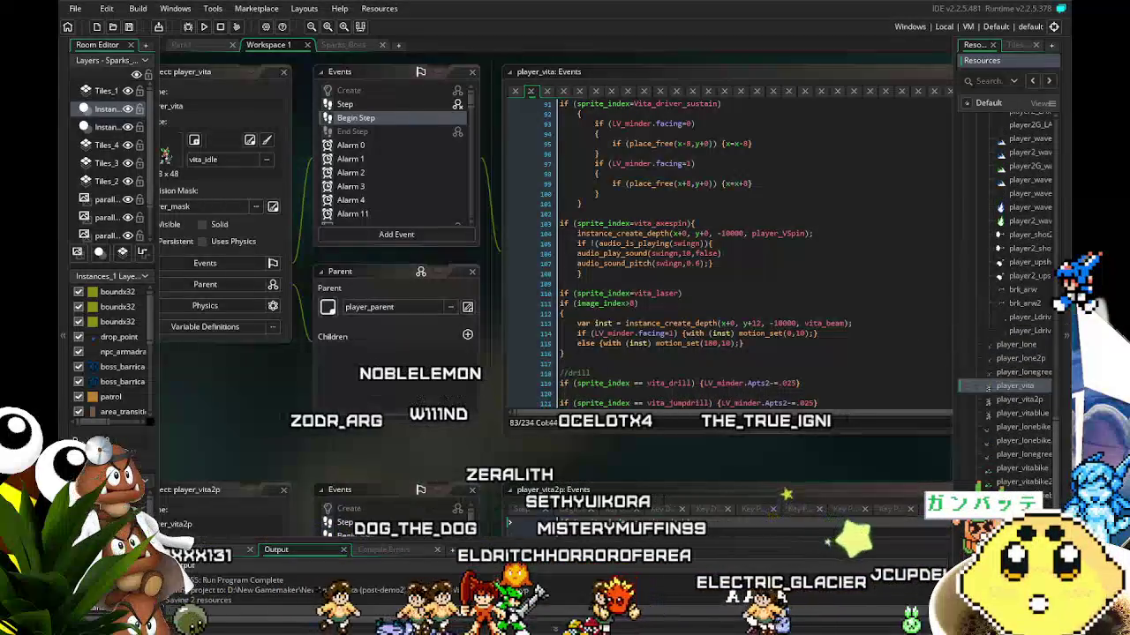
pyautogui.scroll(1, 1015, 397)
# - Scroll the Resources tree from player_vita to the player_V entries and open player_VDriver
pyautogui.doubleClick(1011, 436)
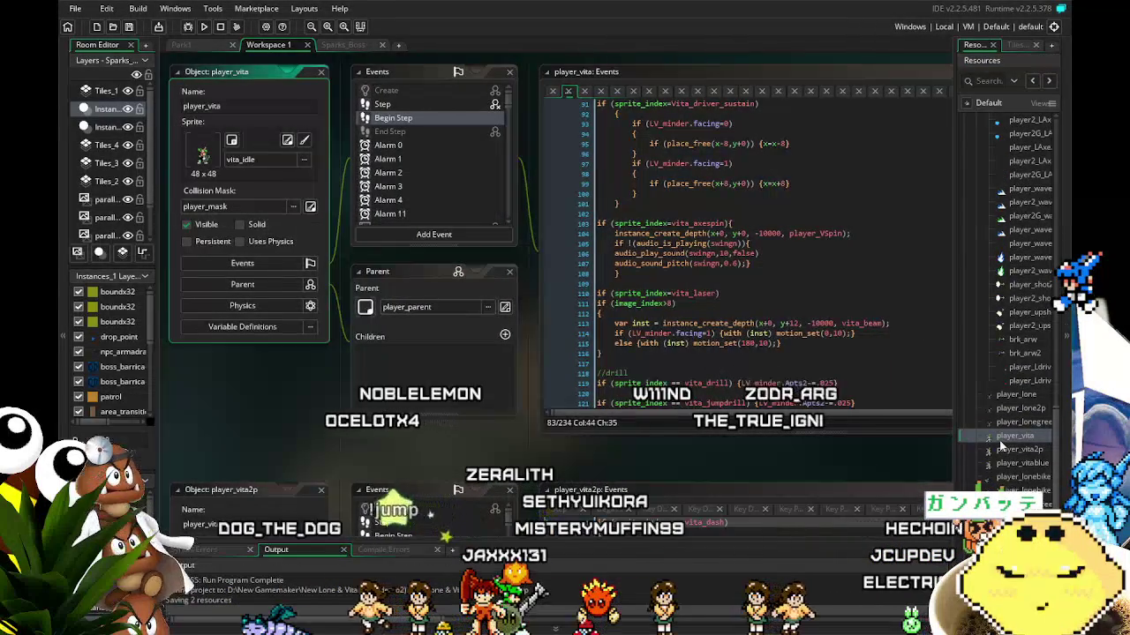
pyautogui.scroll(1, 1002, 448)
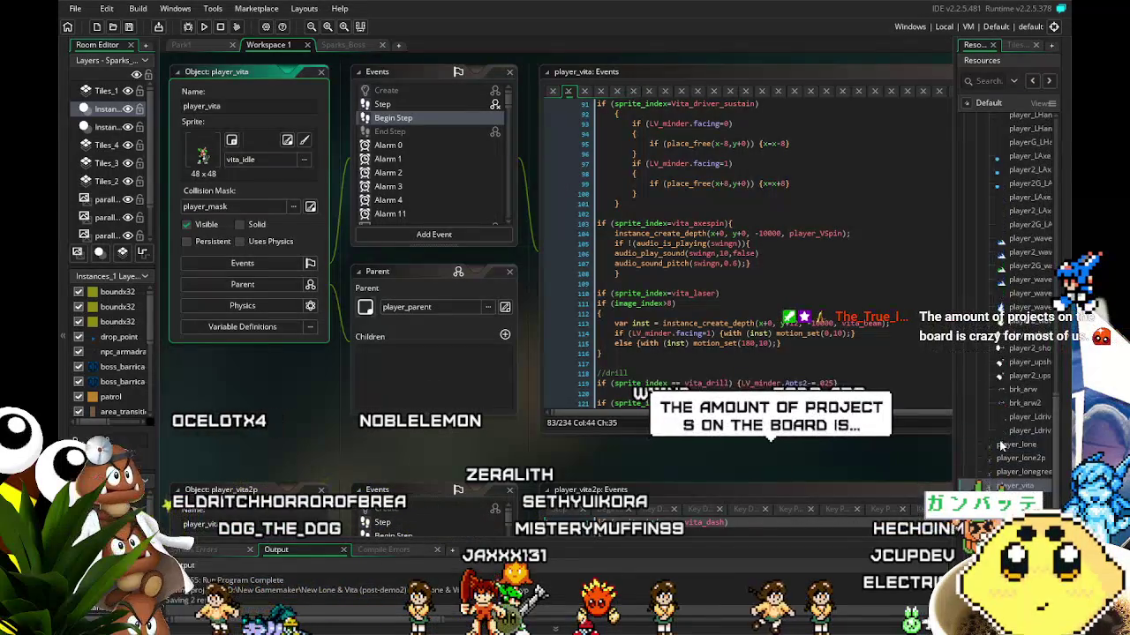
pyautogui.scroll(-1, 1002, 446)
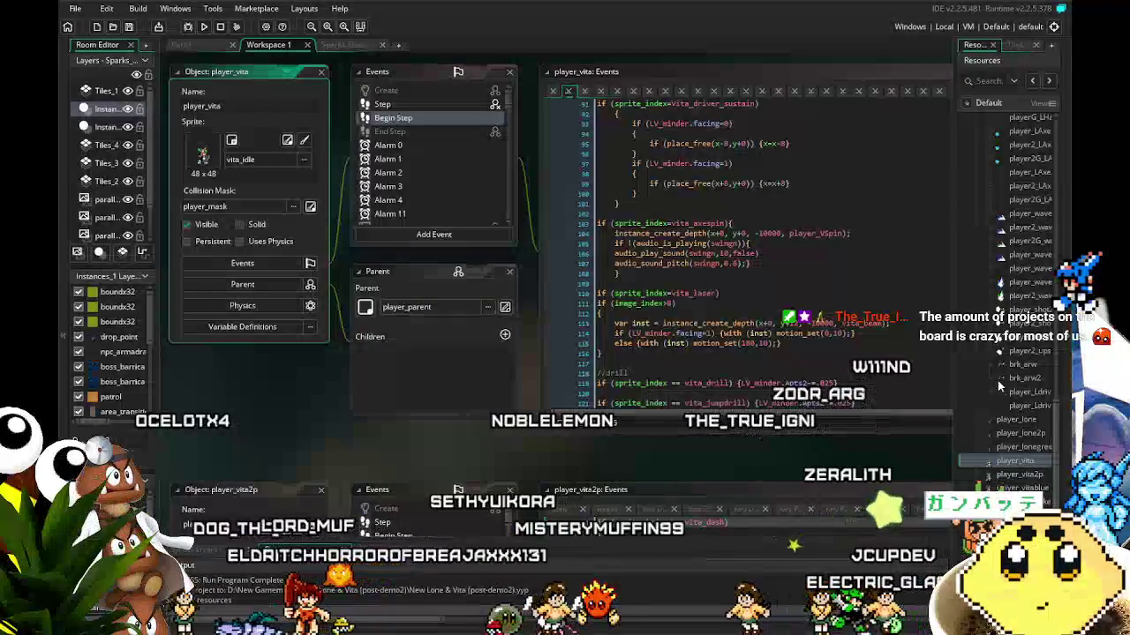
pyautogui.scroll(-2, 998, 382)
pyautogui.scroll(-1, 998, 385)
pyautogui.scroll(-4, 998, 386)
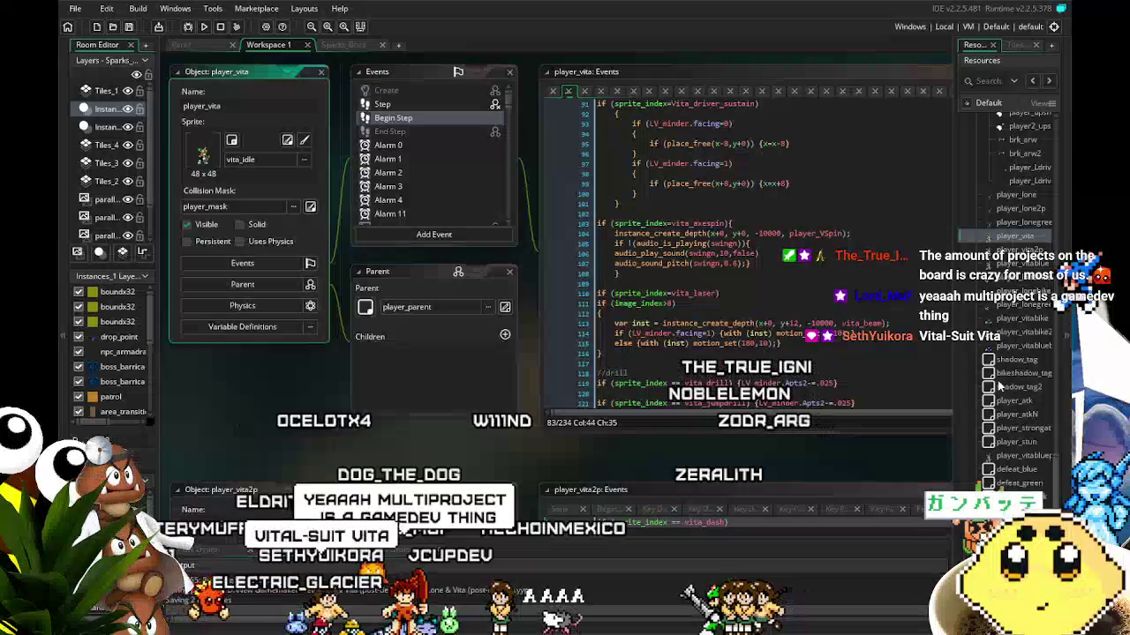
pyautogui.scroll(1, 999, 386)
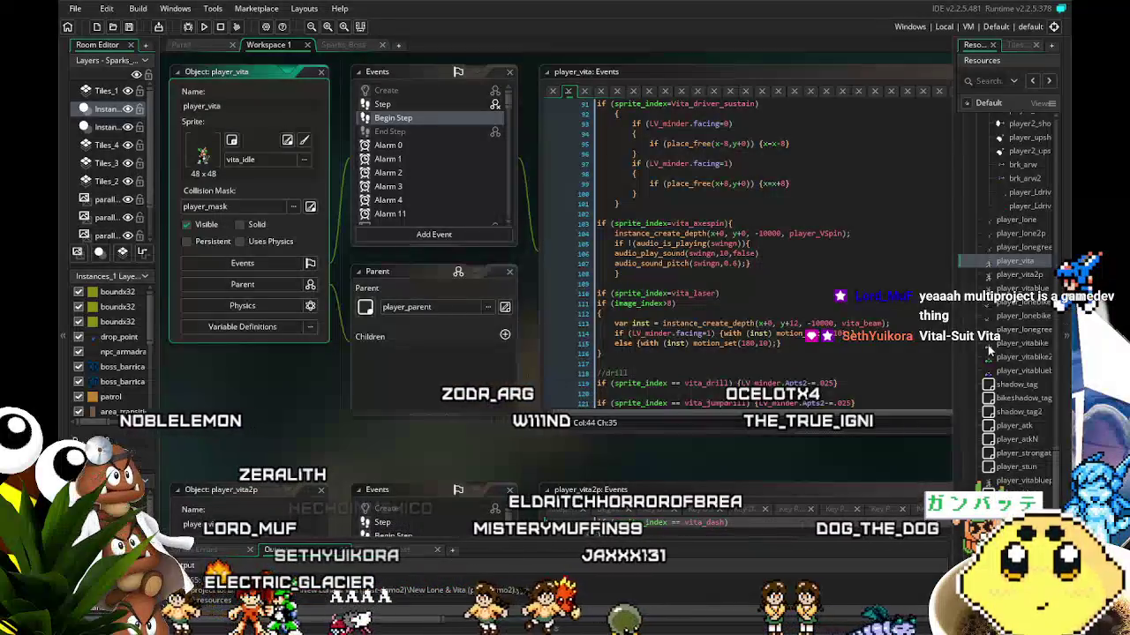
pyautogui.scroll(1, 989, 349)
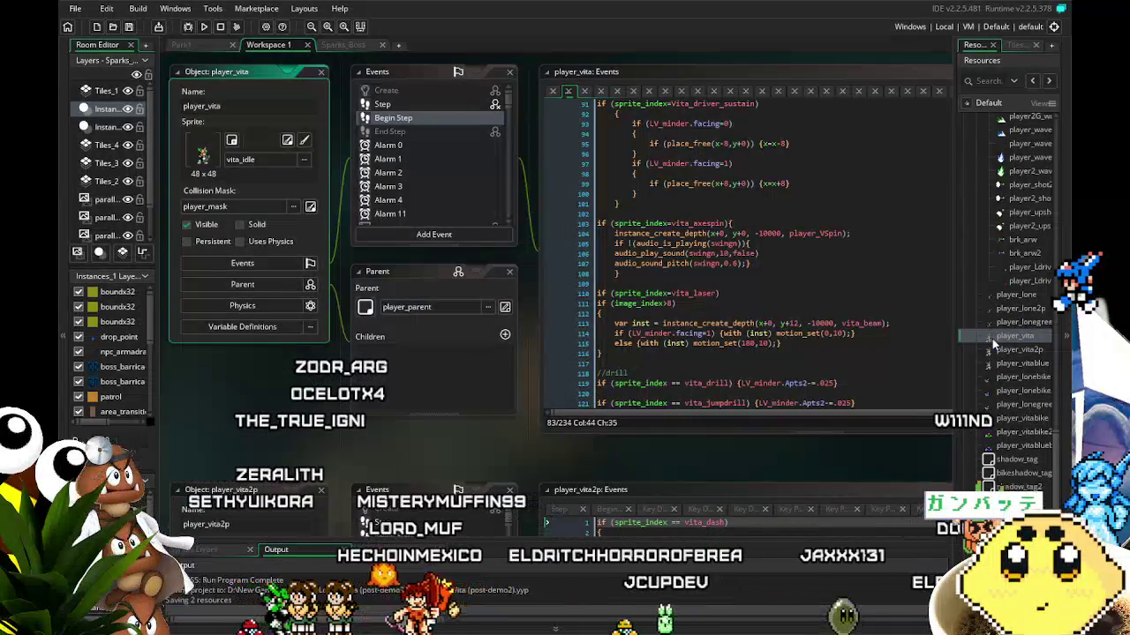
pyautogui.scroll(-1, 994, 328)
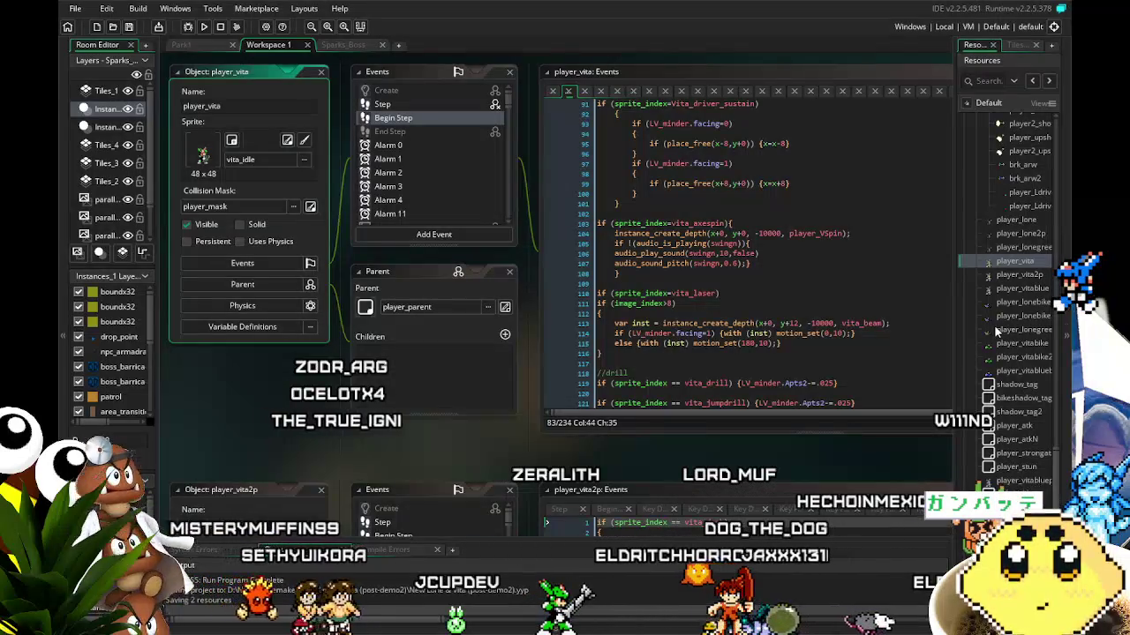
pyautogui.scroll(1, 995, 328)
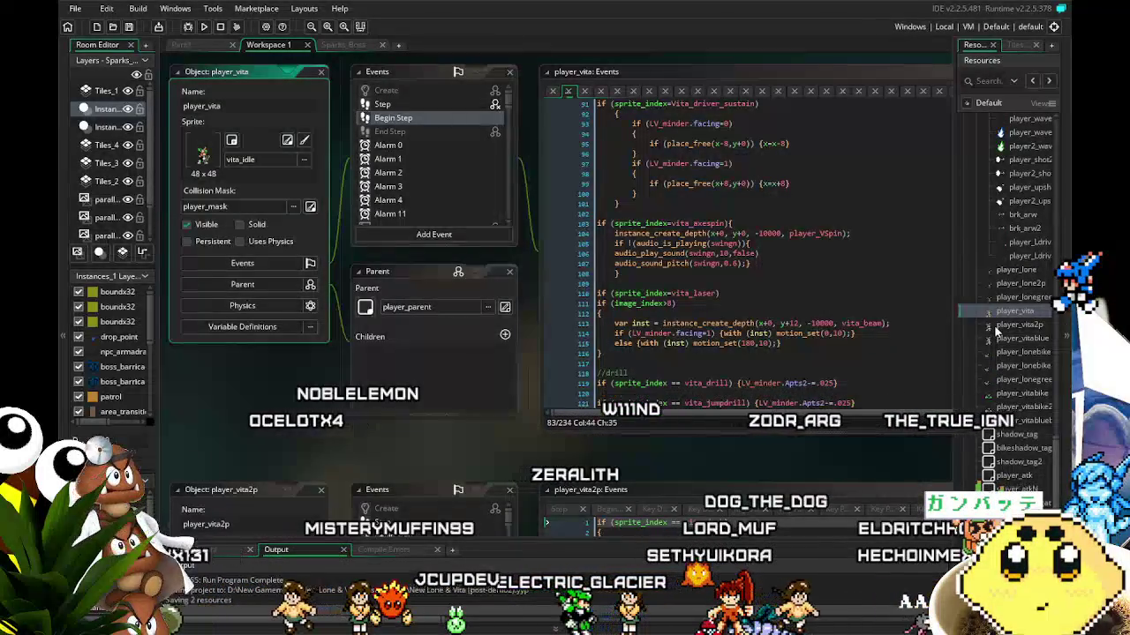
pyautogui.scroll(3, 996, 322)
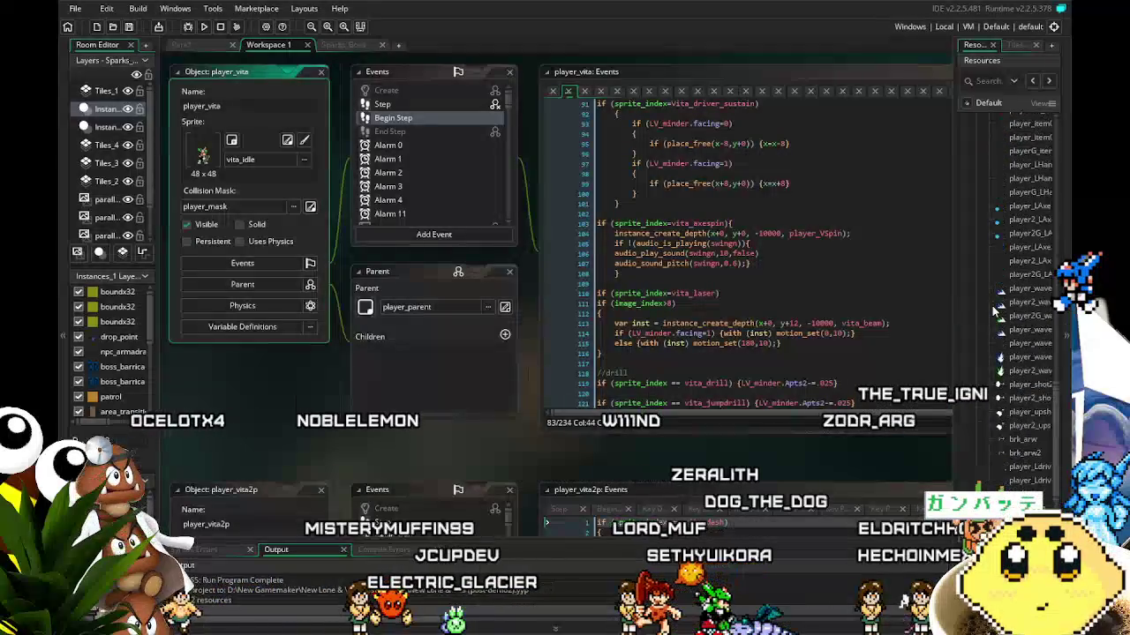
pyautogui.scroll(5, 994, 311)
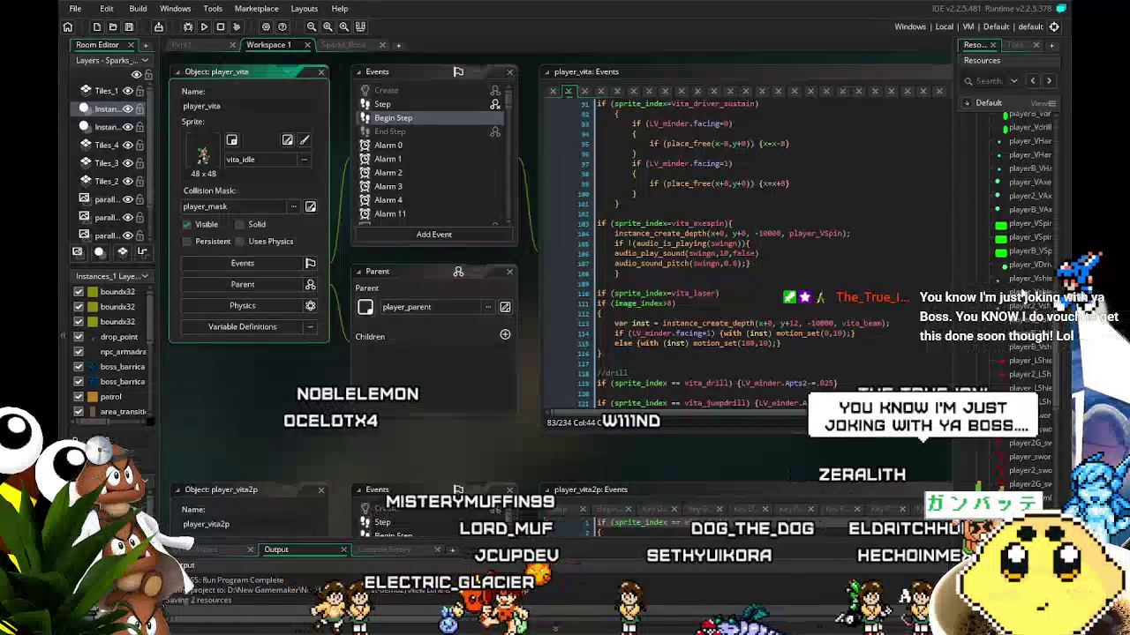
pyautogui.doubleClick(1037, 266)
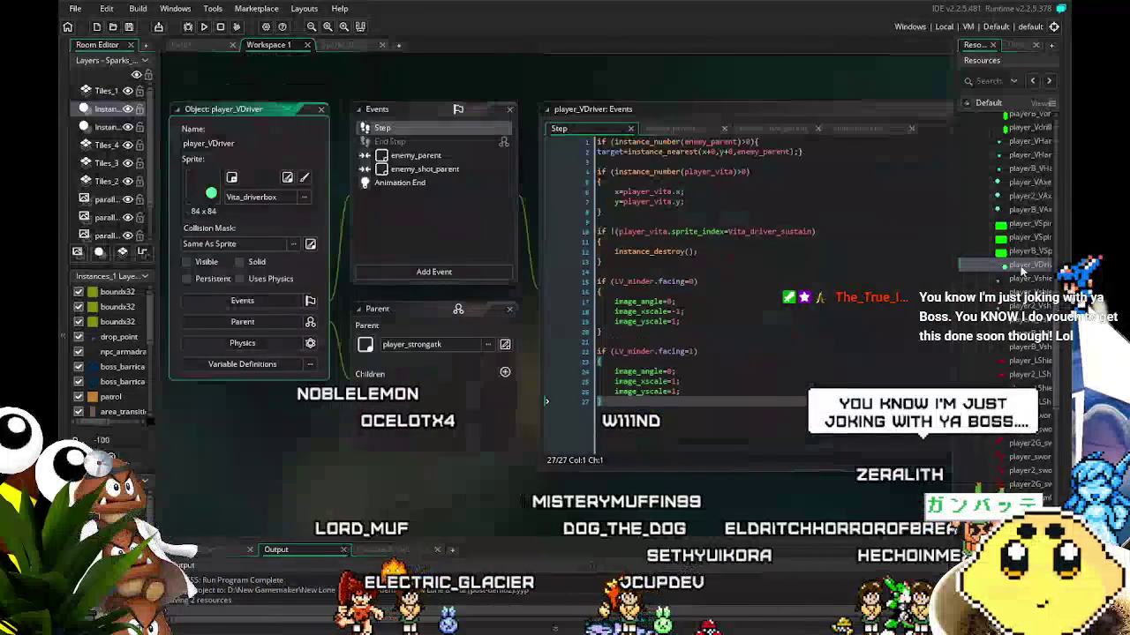
# - Tick Visible on player_VDriver and launch a test run of the game
pyautogui.click(187, 261)
pyautogui.moveTo(329, 485); pyautogui.dragTo(315, 483)
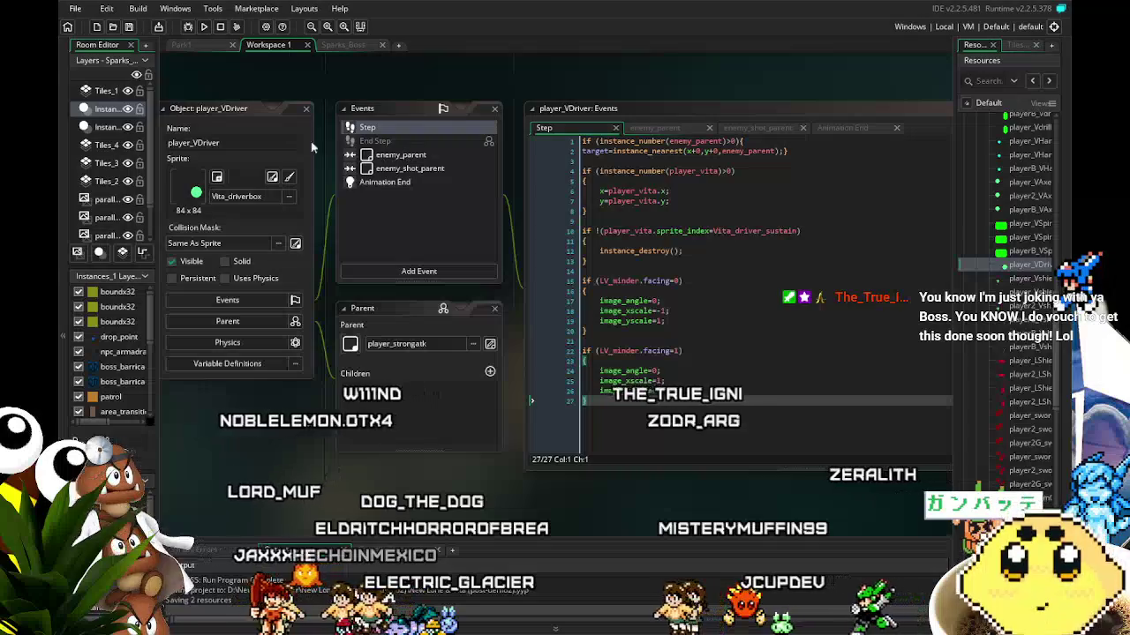
pyautogui.click(203, 26)
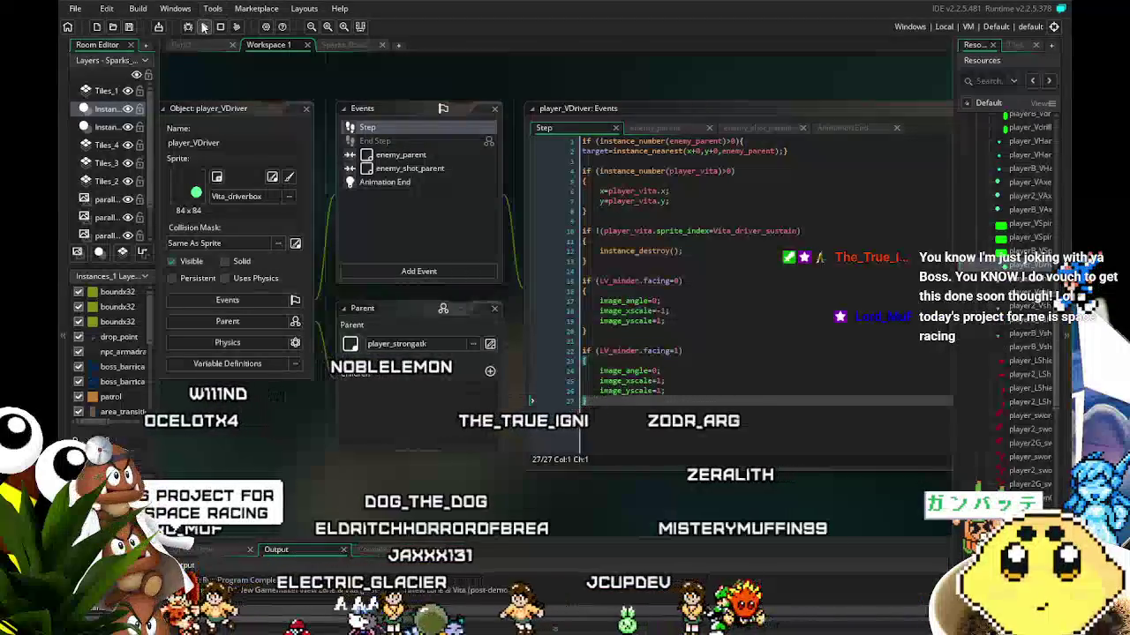
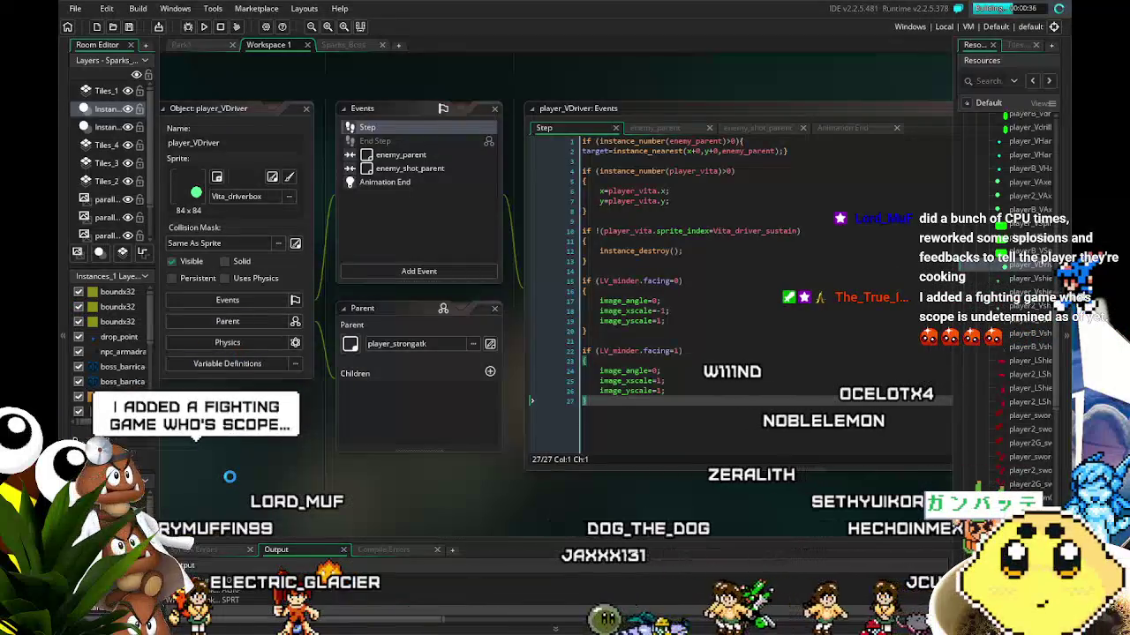
# - Dash toward the green enemy, move through the green room and climb the ladder shaft
pyautogui.moveTo(330, 477); pyautogui.dragTo(359, 437)
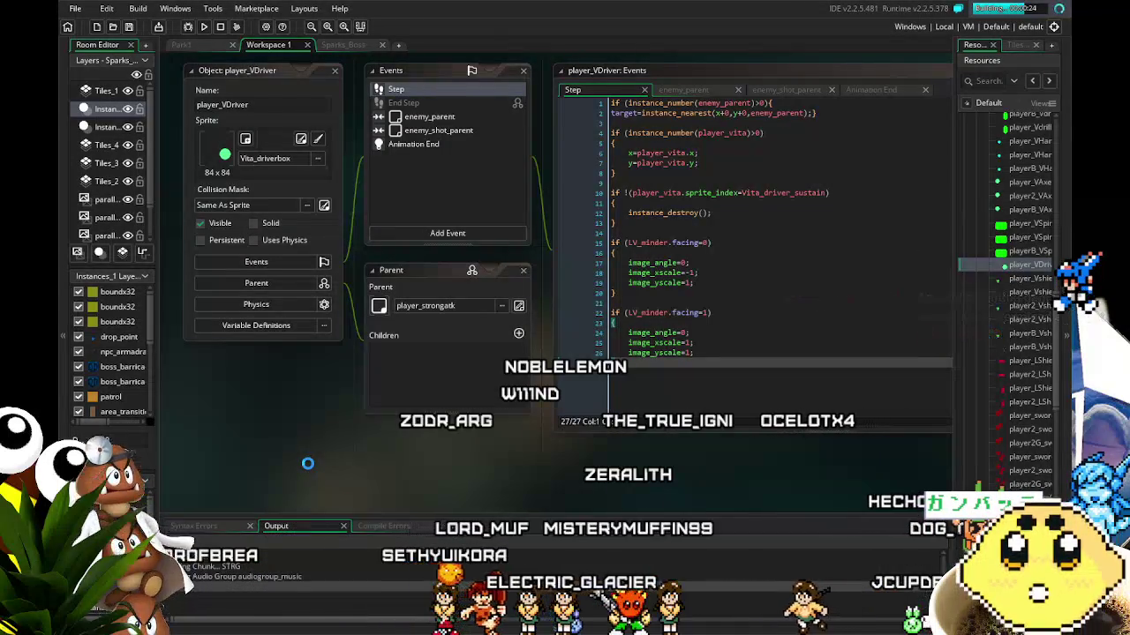
pyautogui.moveTo(307, 463); pyautogui.dragTo(283, 463)
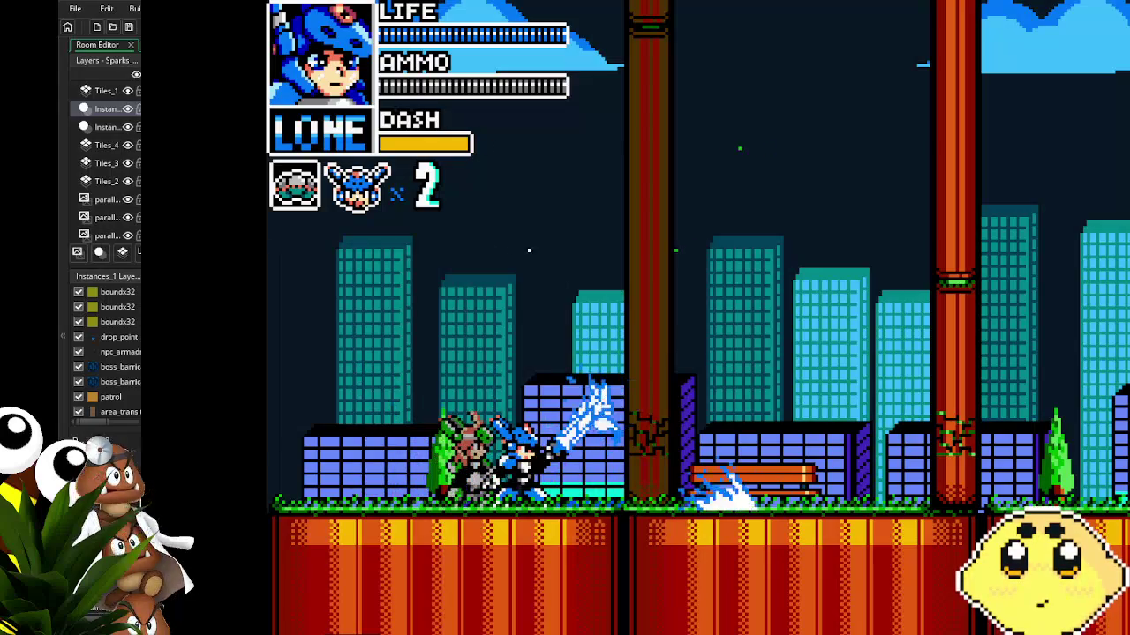
pyautogui.press('Right')
pyautogui.press('Left')
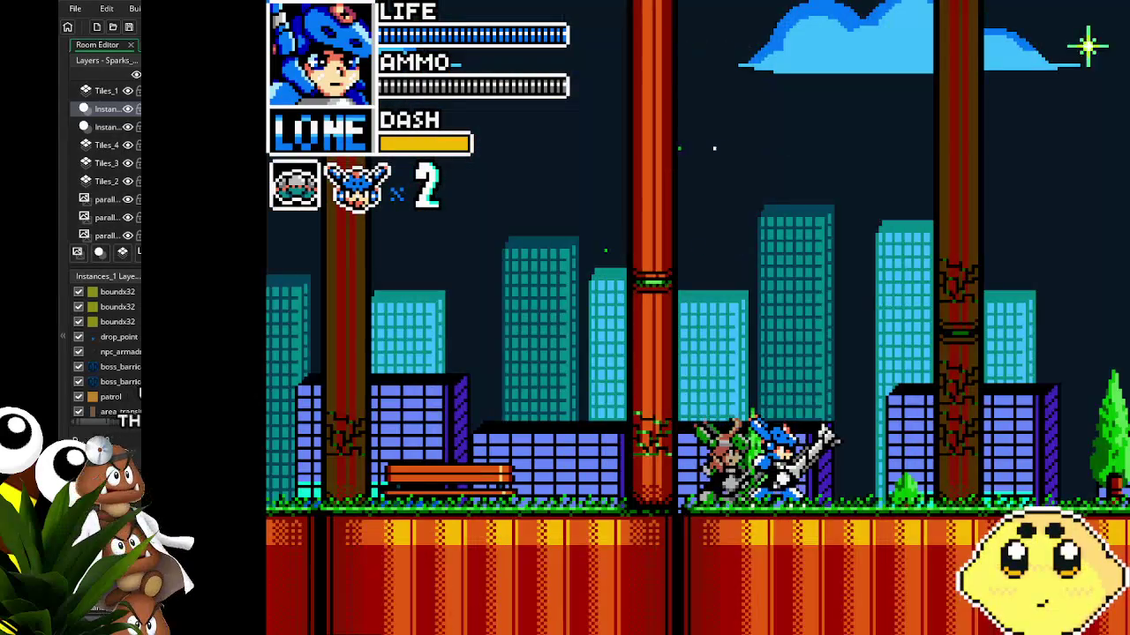
pyautogui.press('Right')
pyautogui.press('Right')
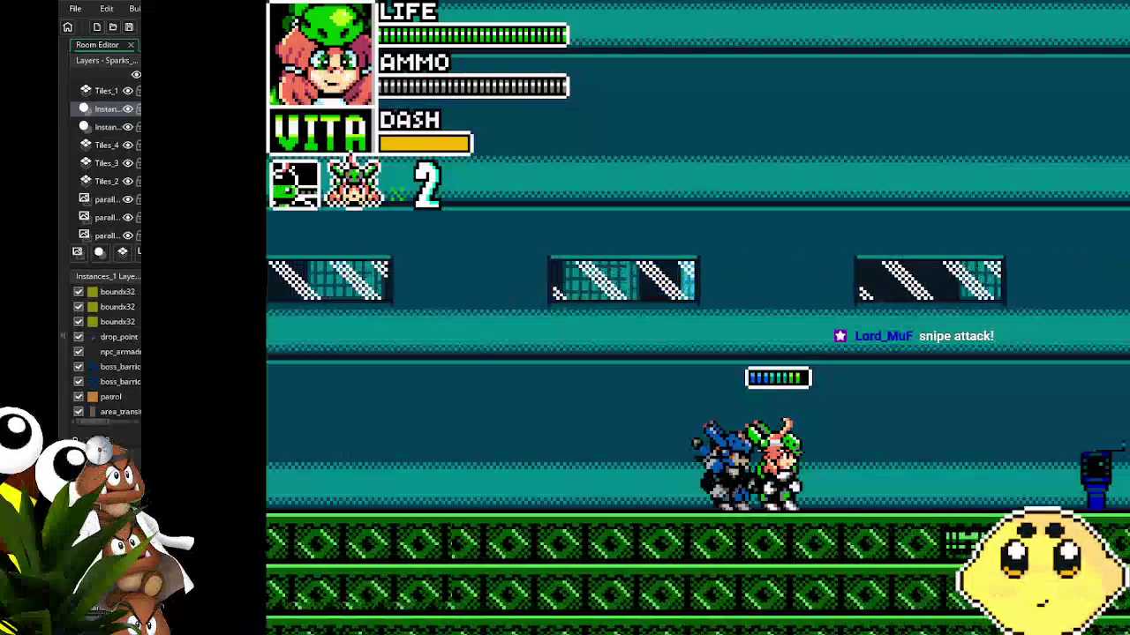
pyautogui.press('Left')
pyautogui.press('Down')
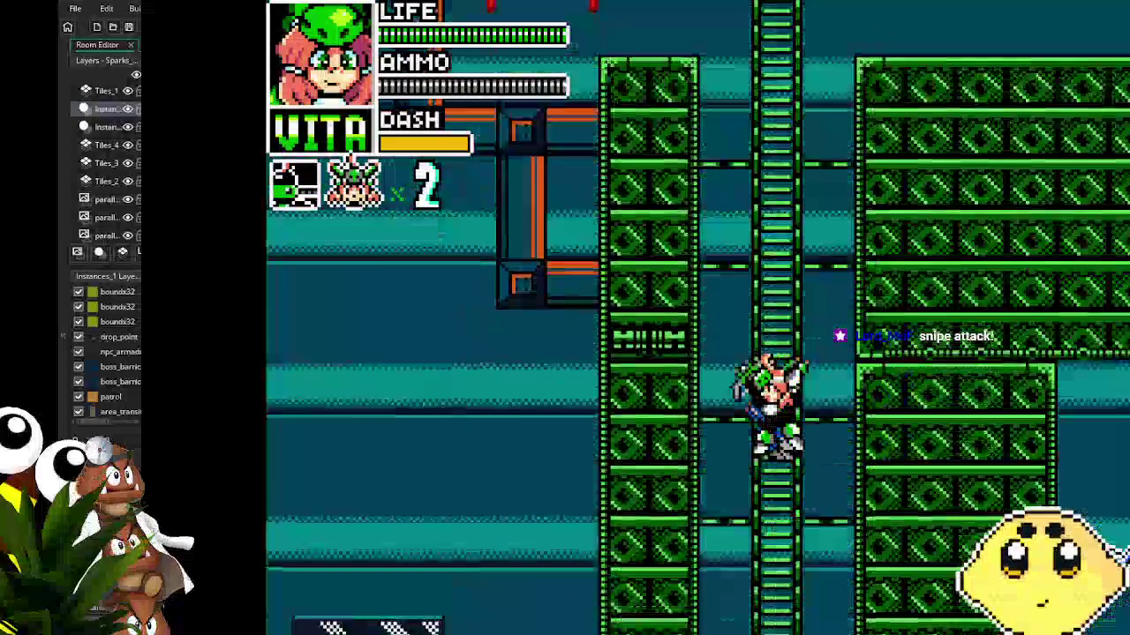
pyautogui.press('Right')
# - Fight the green enemies with jumps, charged shots and slashes, climb higher, then close the game
pyautogui.press('z')
pyautogui.press('Left')
pyautogui.press('x')
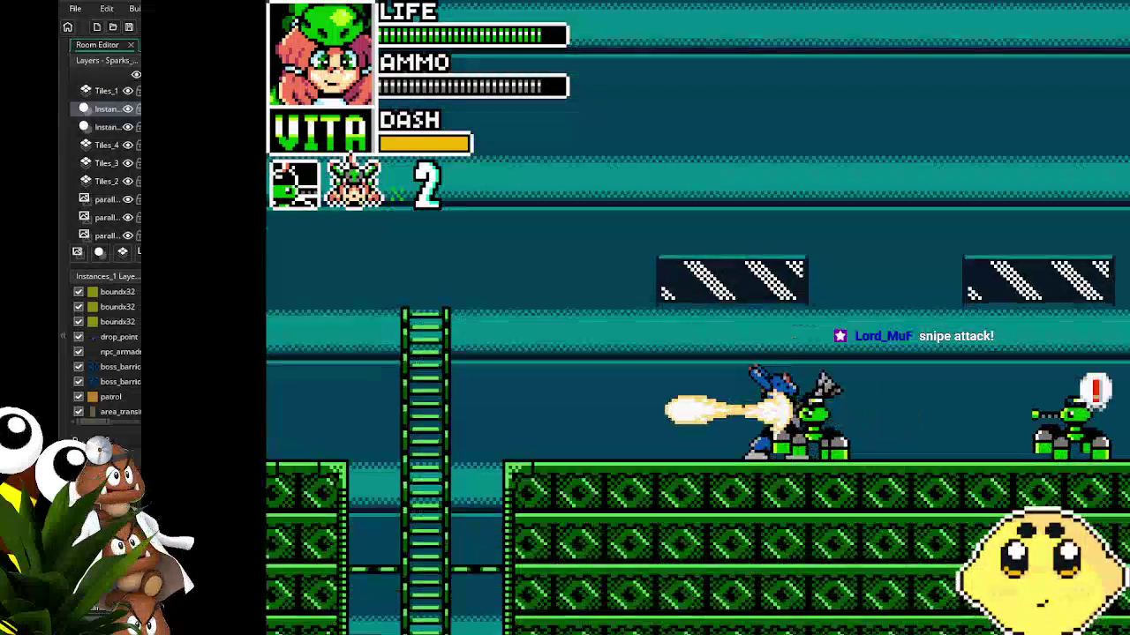
pyautogui.press('x')
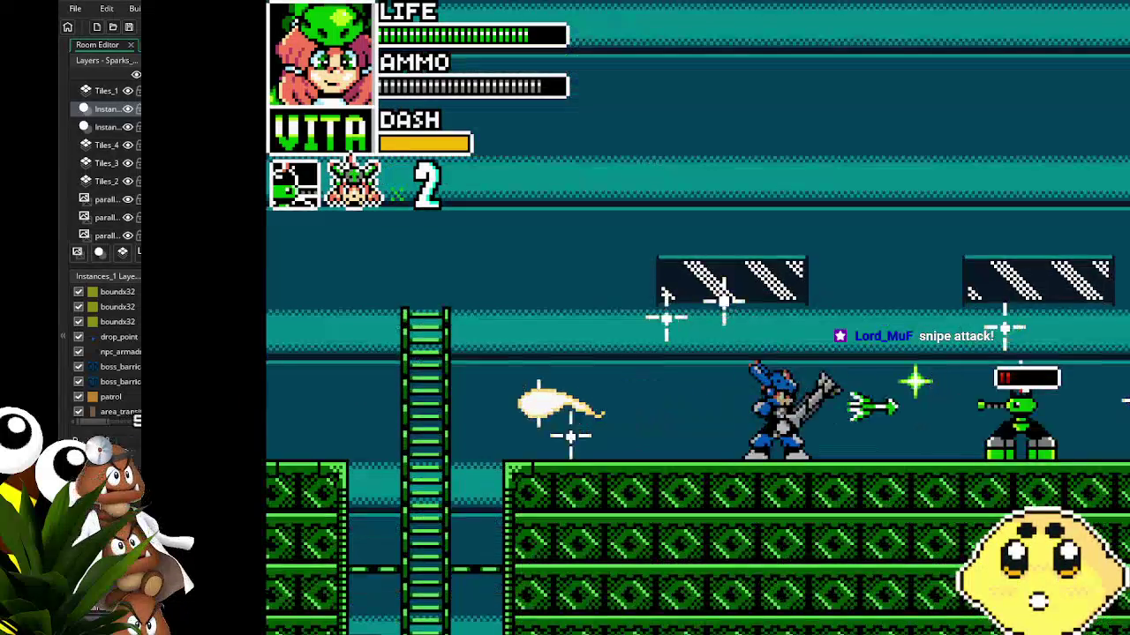
pyautogui.press('Right')
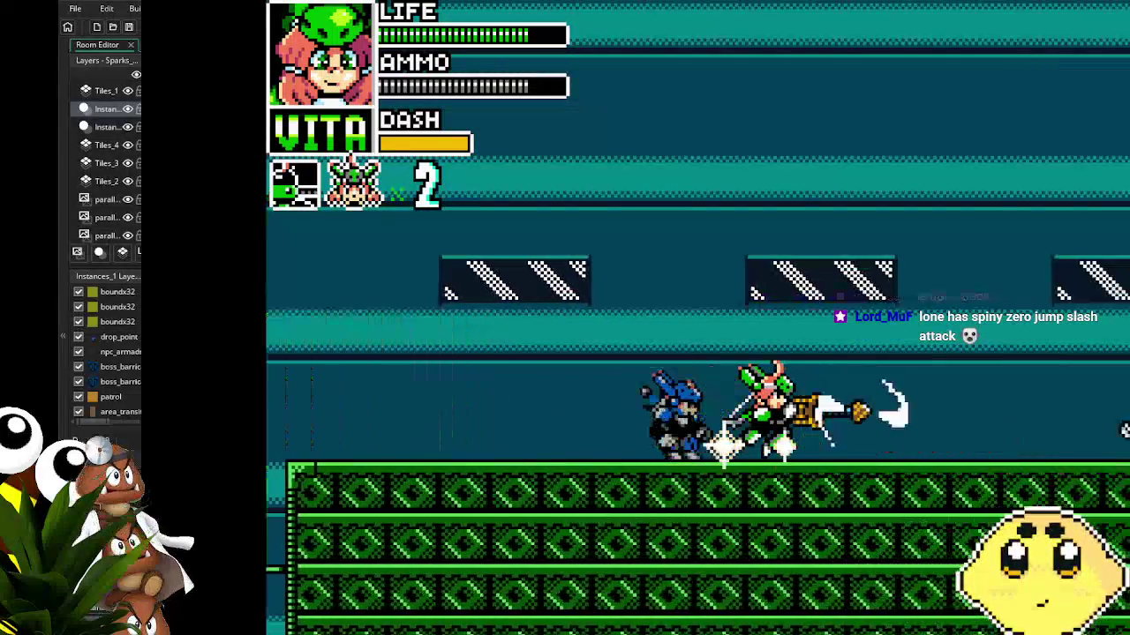
pyautogui.press('z')
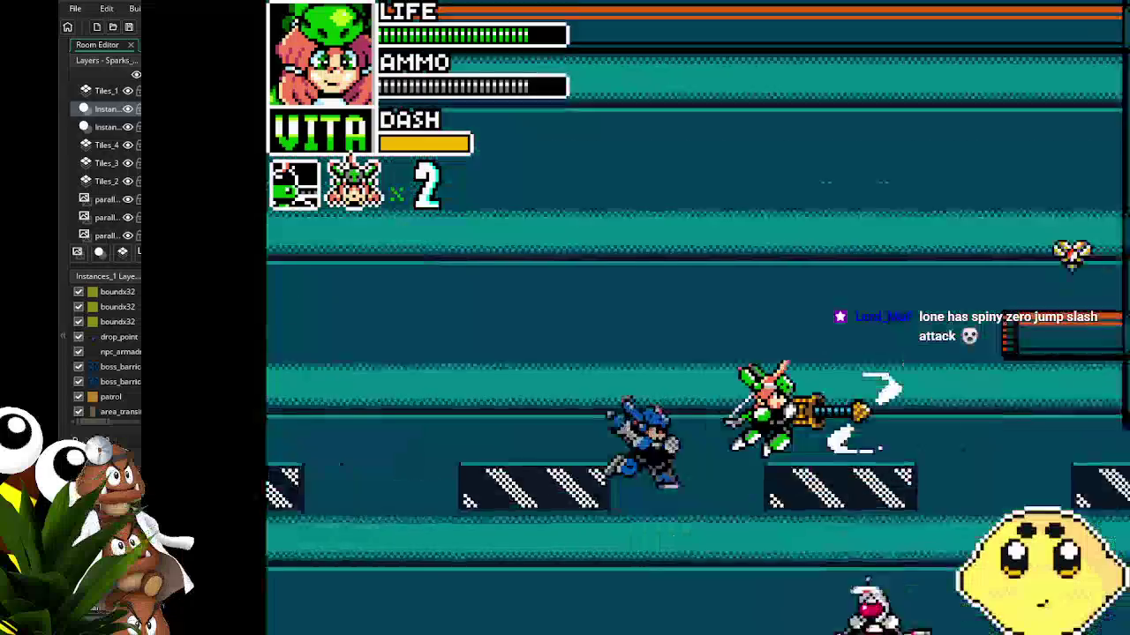
pyautogui.press('x')
pyautogui.press('Up')
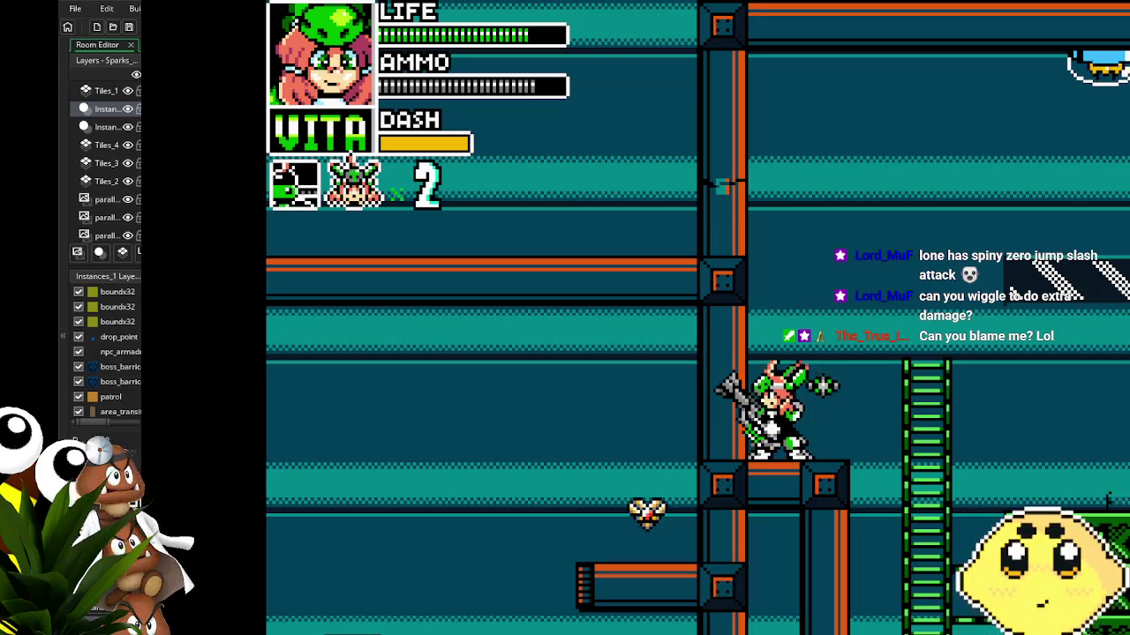
pyautogui.press('Escape')
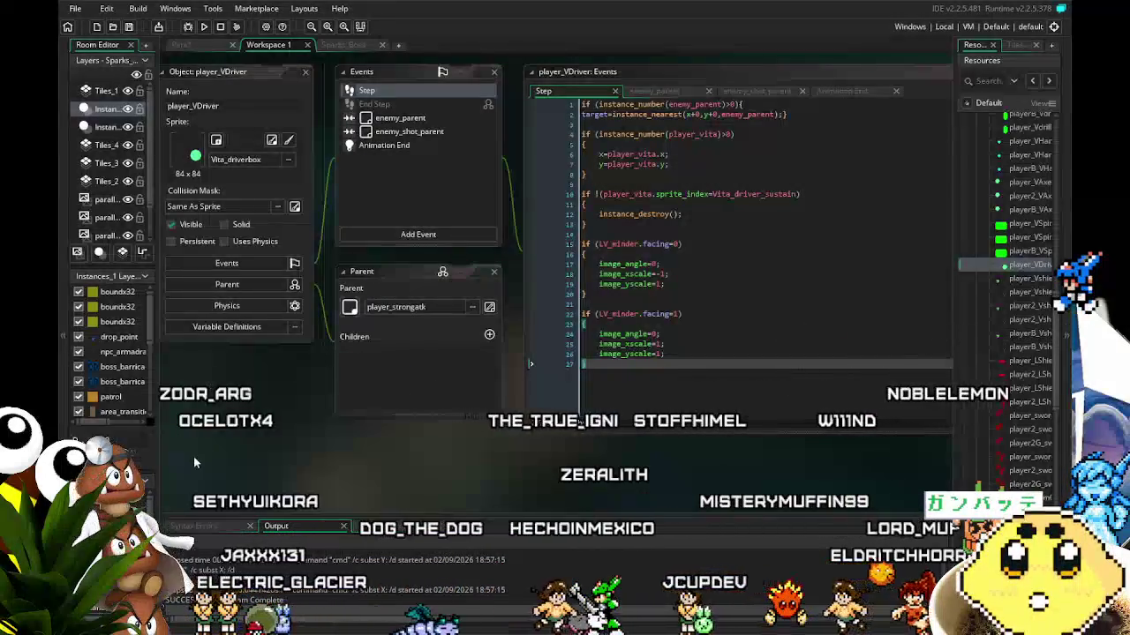
pyautogui.moveTo(799, 194); pyautogui.dragTo(737, 194)
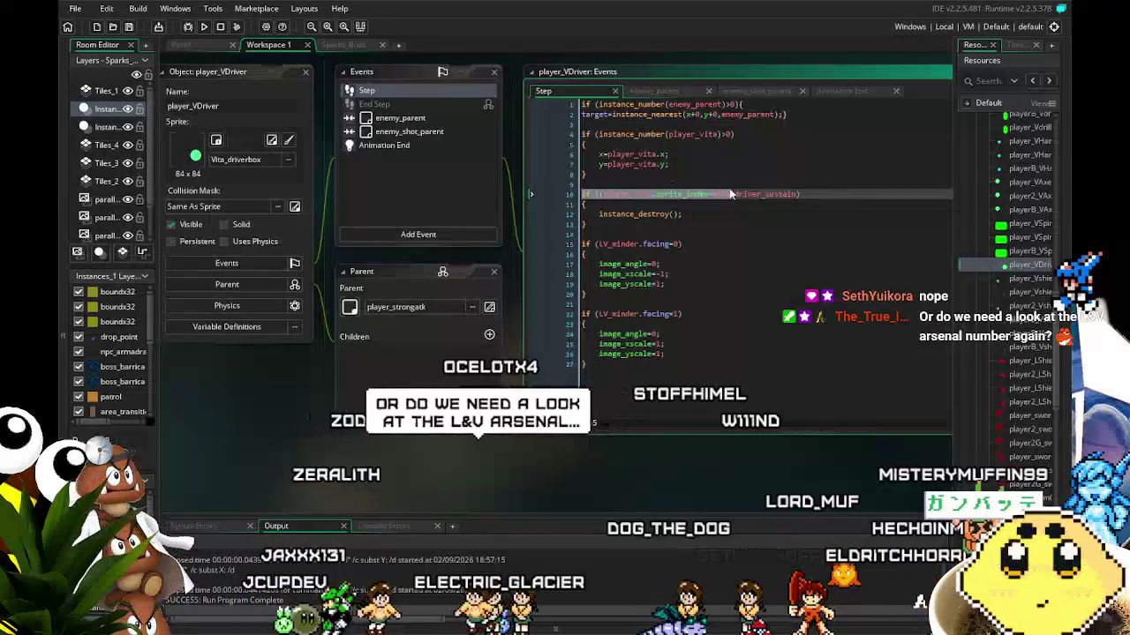
pyautogui.moveTo(583, 194)
pyautogui.mouseDown()
pyautogui.moveTo(786, 202)
pyautogui.moveTo(698, 199)
pyautogui.moveTo(719, 199)
pyautogui.moveTo(600, 219)
pyautogui.mouseUp()
pyautogui.click(679, 343)
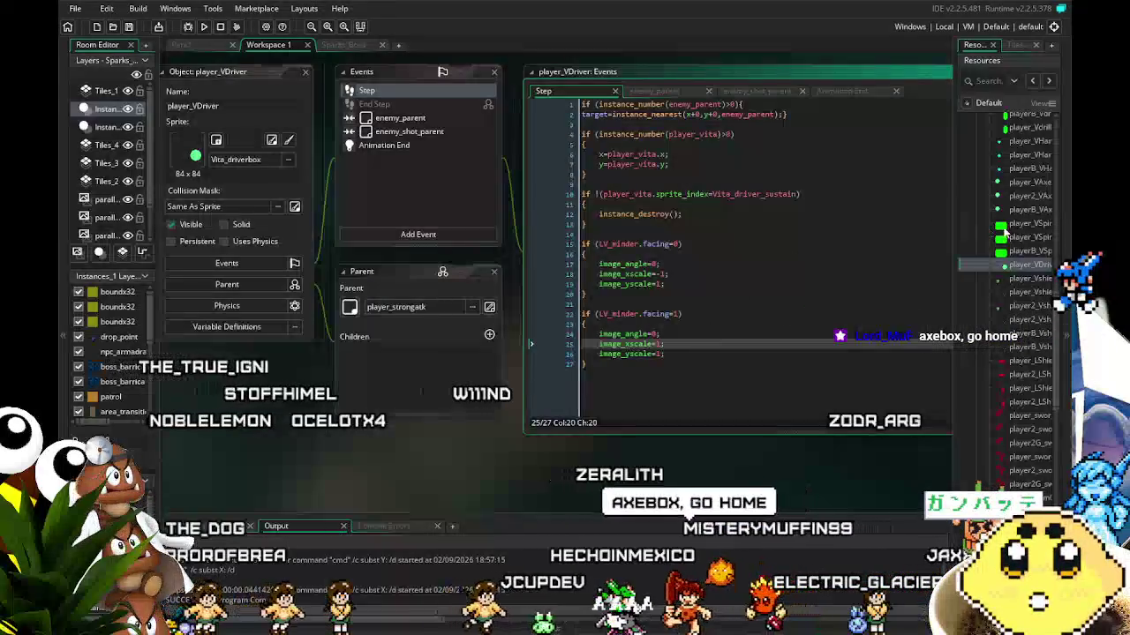
pyautogui.scroll(-3, 1004, 353)
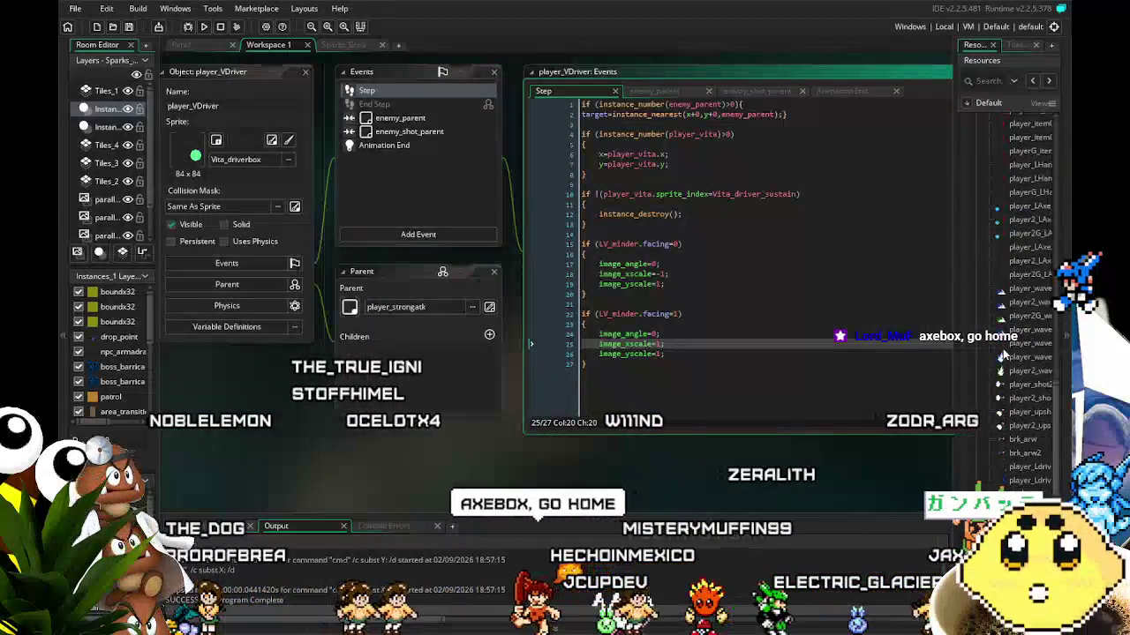
pyautogui.scroll(-8, 1004, 353)
pyautogui.scroll(-2, 1002, 353)
# - Open player_vita and select the player_VSpin creation line in its Begin Step code
pyautogui.doubleClick(1006, 339)
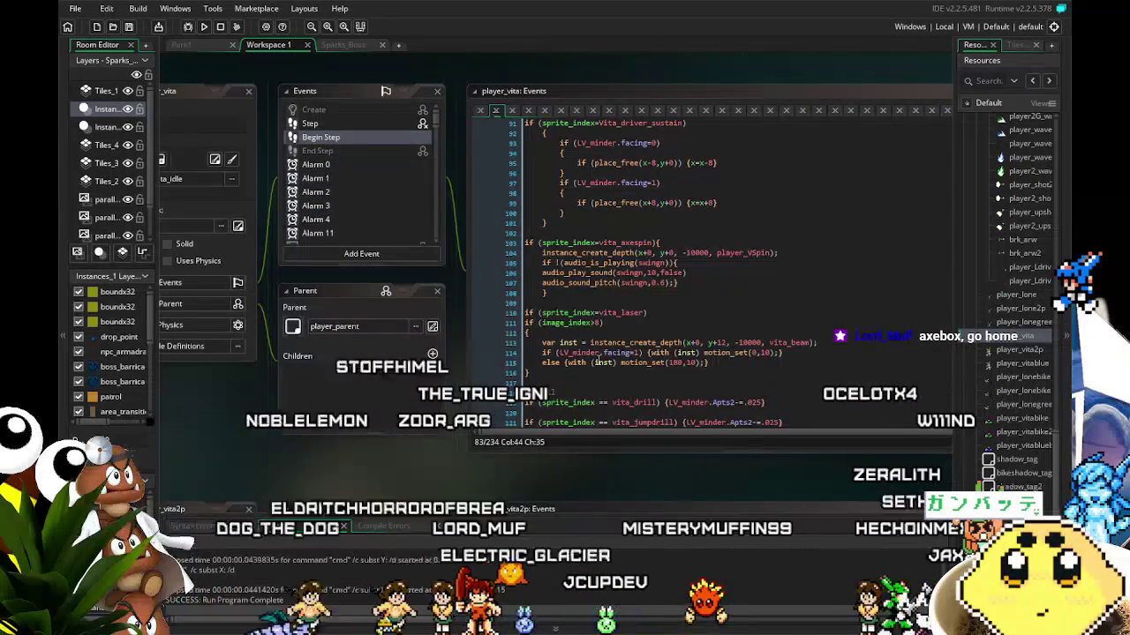
pyautogui.click(765, 253)
pyautogui.click(771, 253)
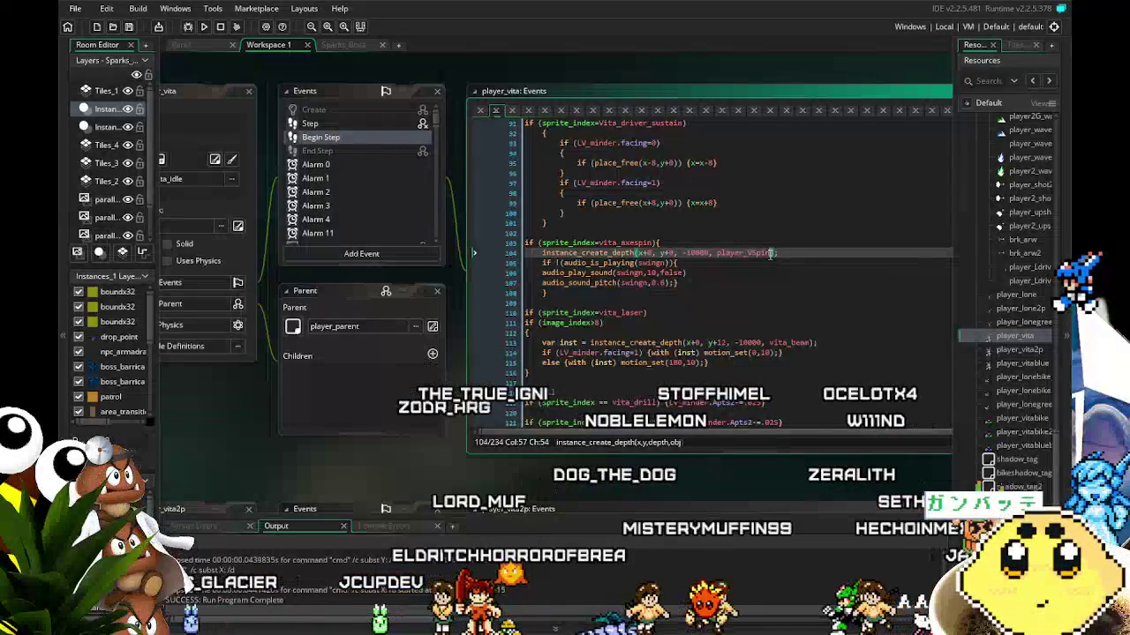
pyautogui.moveTo(770, 253); pyautogui.dragTo(750, 253)
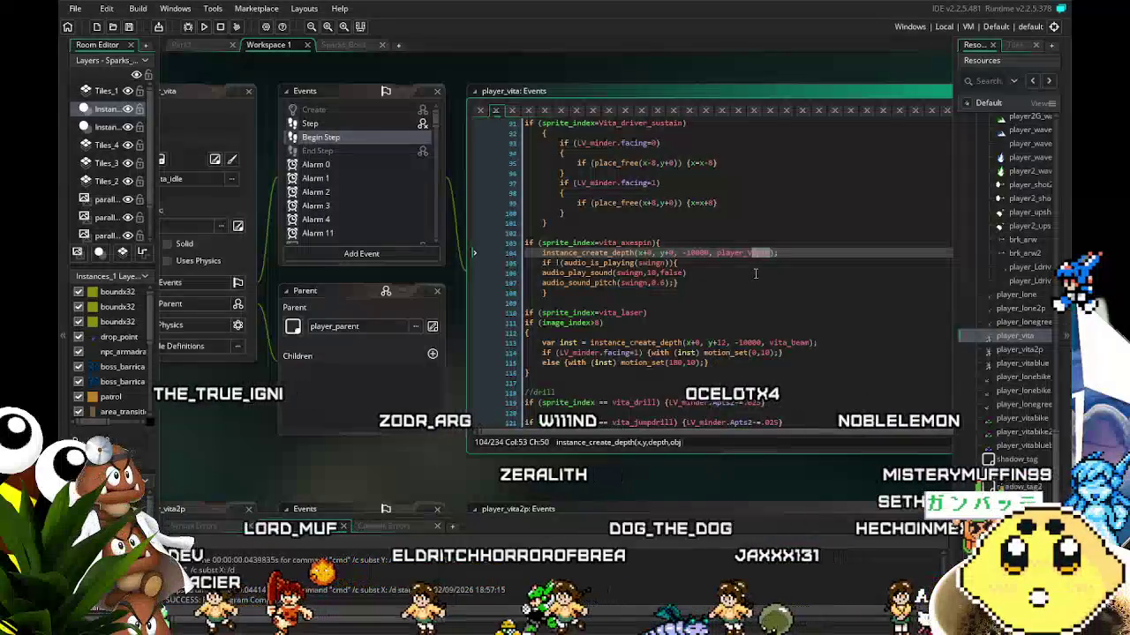
pyautogui.press('Down')
pyautogui.scroll(5, 746, 265)
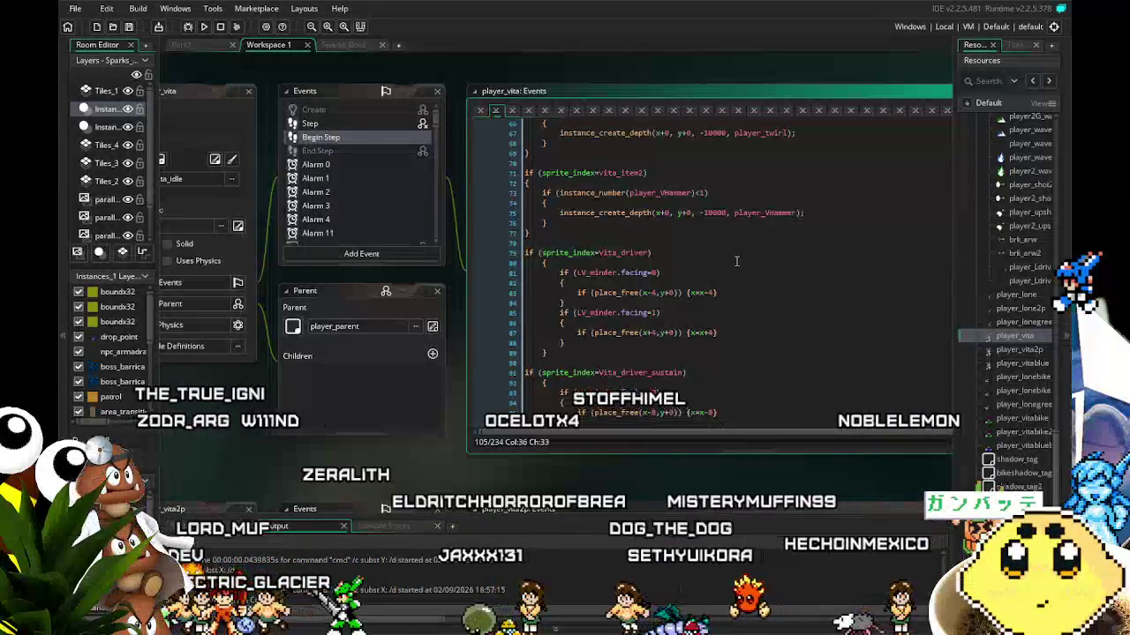
pyautogui.scroll(-3, 737, 261)
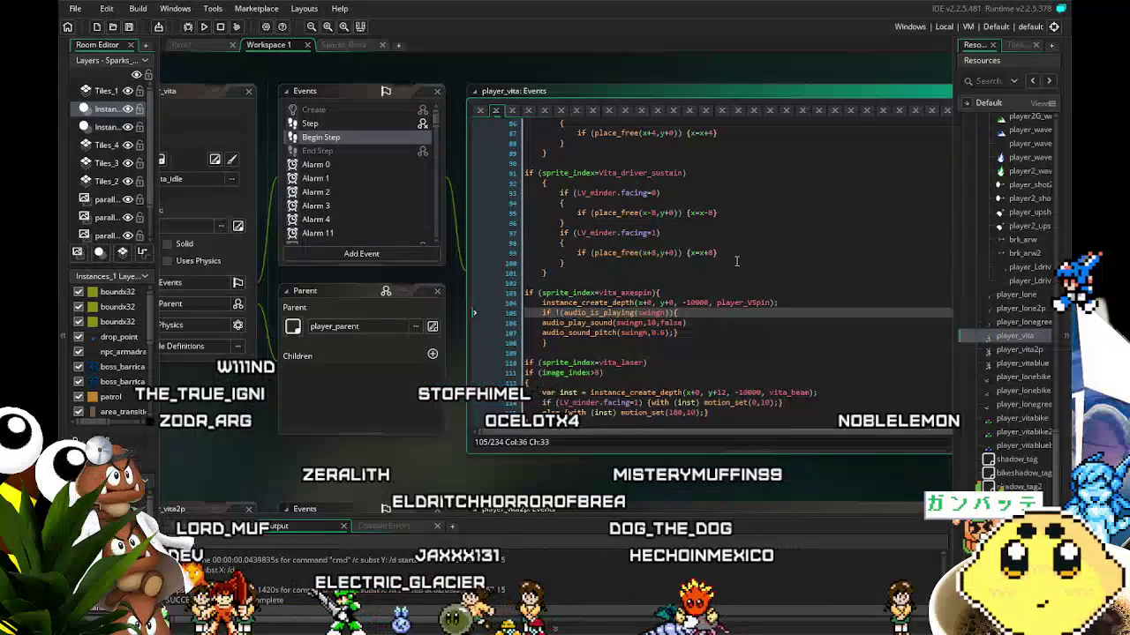
pyautogui.scroll(7, 737, 262)
pyautogui.scroll(-6, 737, 262)
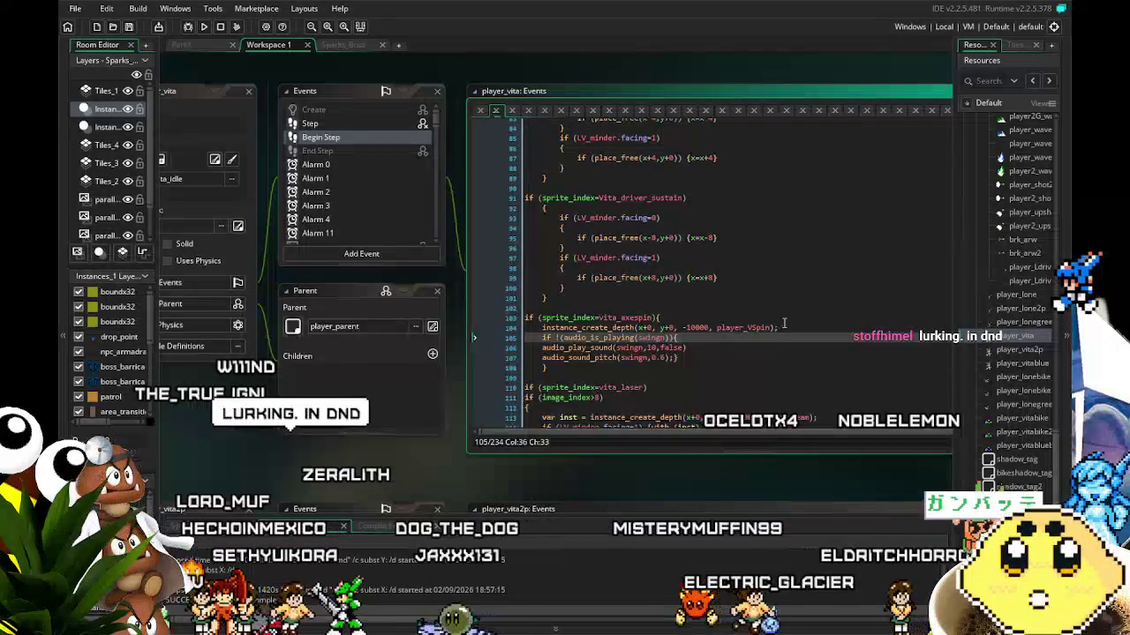
pyautogui.click(705, 327)
pyautogui.click(547, 328)
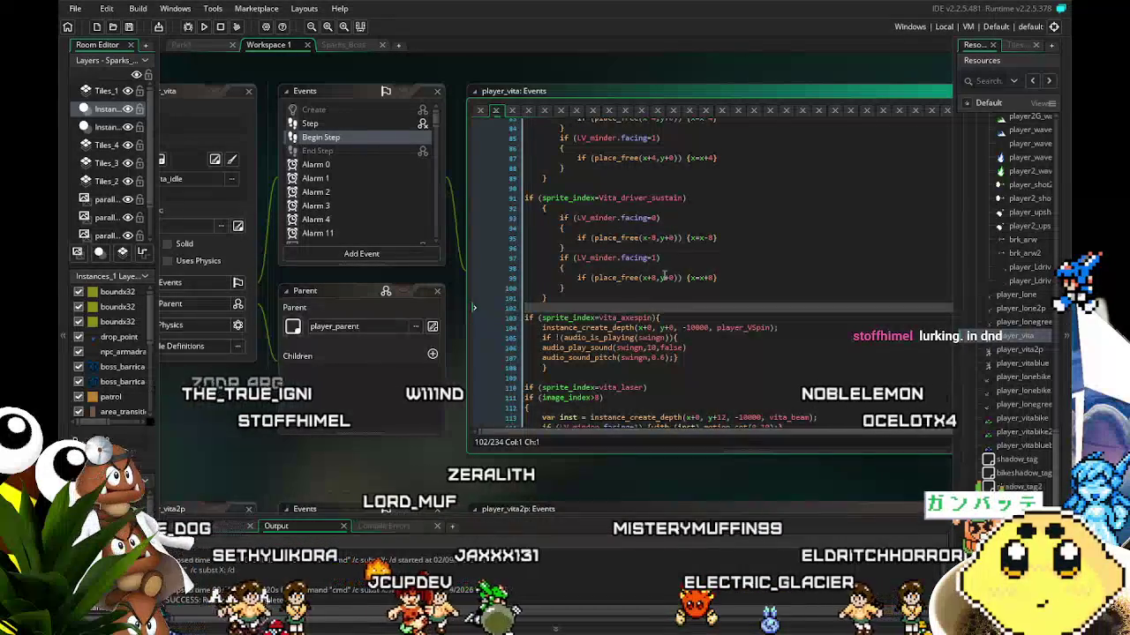
# - Paste the line into the Vita_driver_sustain block, changing it to create player_VDriver at depth -10000
pyautogui.click(727, 236)
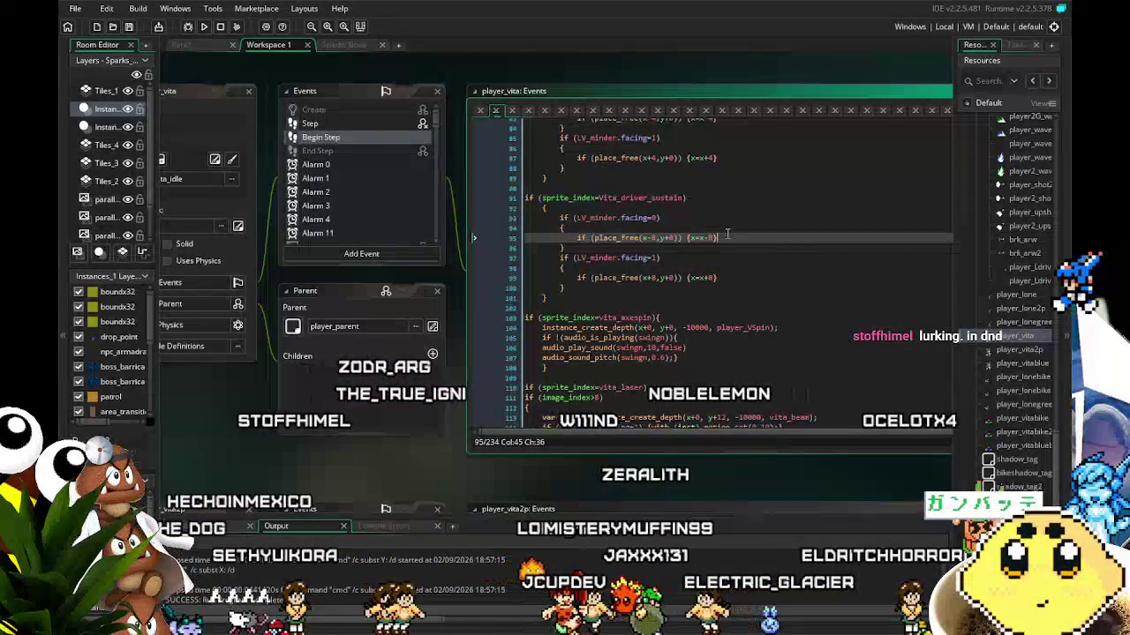
pyautogui.press('Return')
pyautogui.write('instance_create_depth(x+0, y+0, -10000, player_VSpin);')
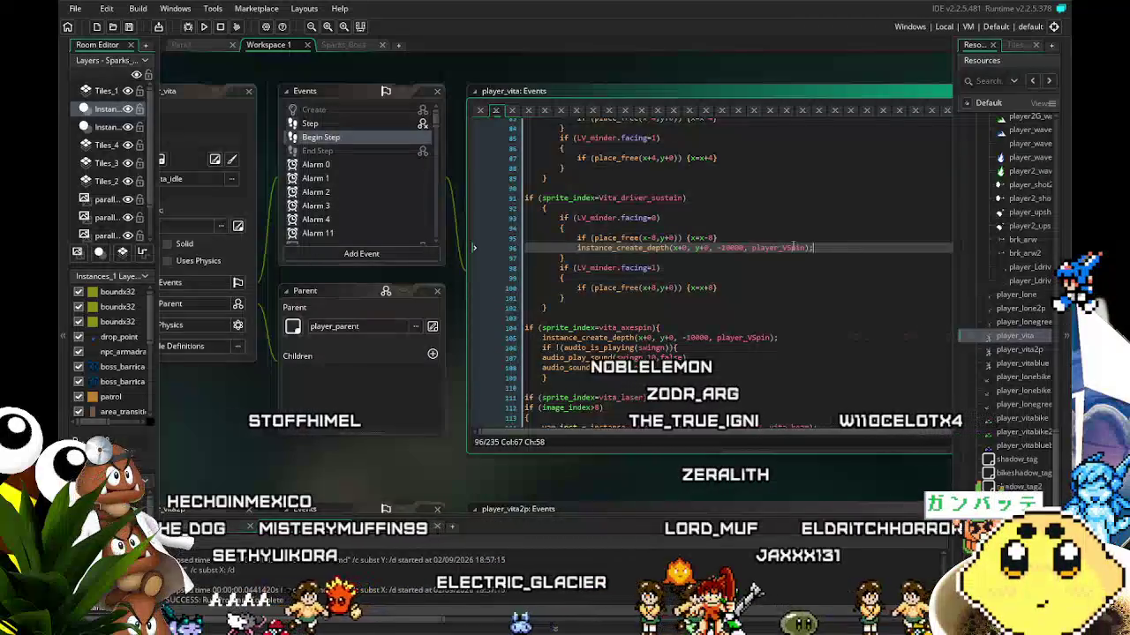
pyautogui.hotkey('ctrl', 'z')
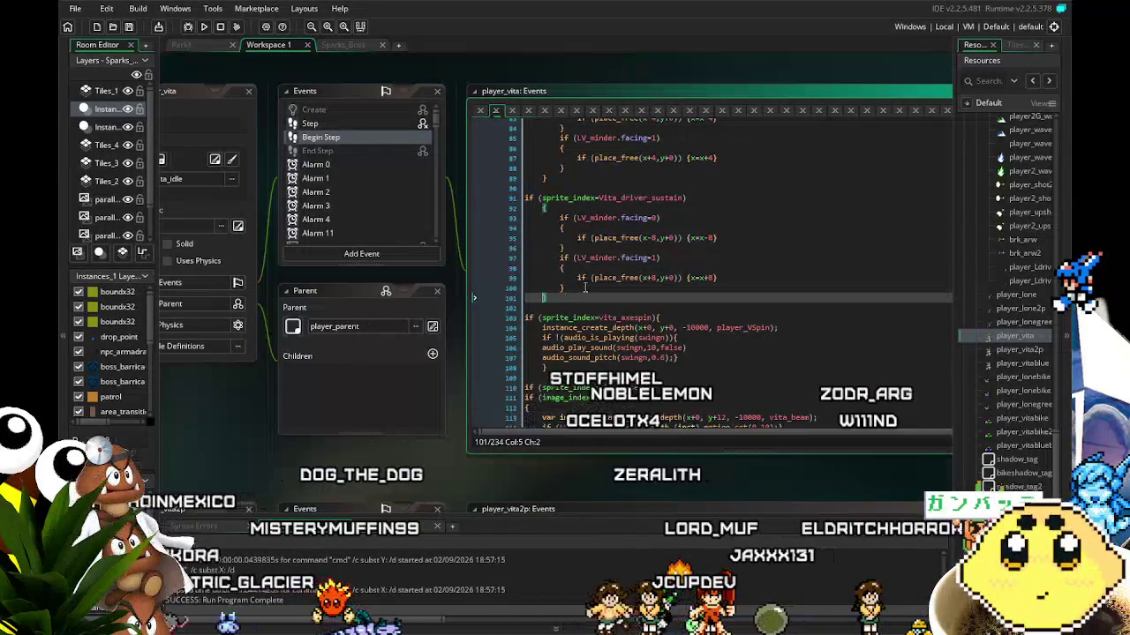
pyautogui.click(549, 292)
pyautogui.click(574, 207)
pyautogui.press('Return')
pyautogui.write('instance_create_depth(x+0, y+0, -10000, player_VSpin);')
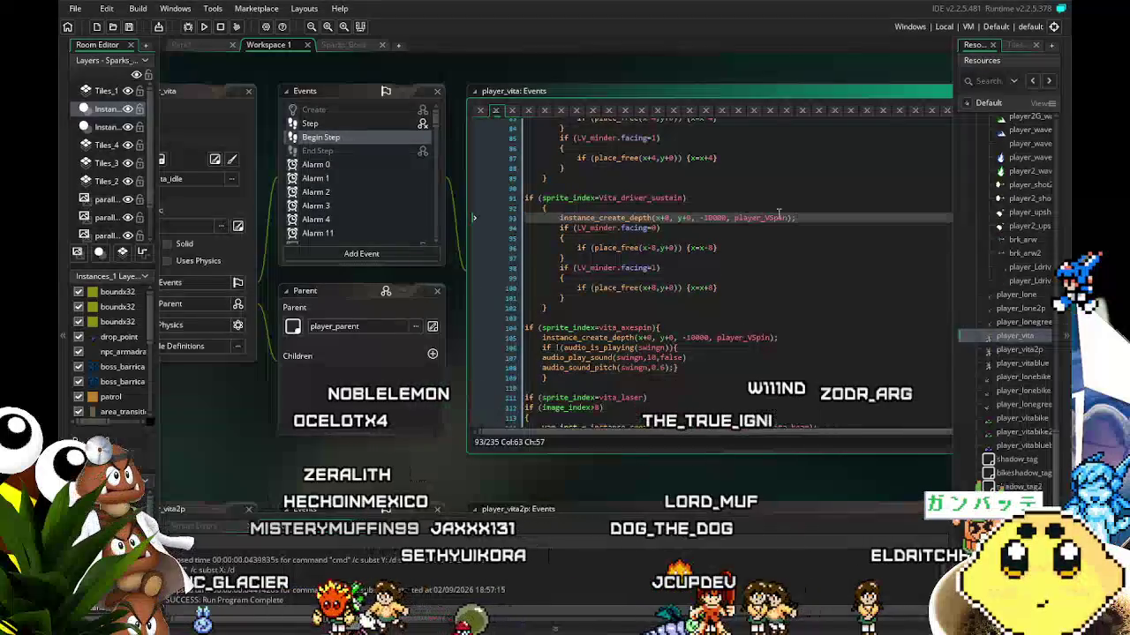
pyautogui.press('BackSpace')
pyautogui.press('BackSpace')
pyautogui.press('BackSpace')
pyautogui.write('Driver')
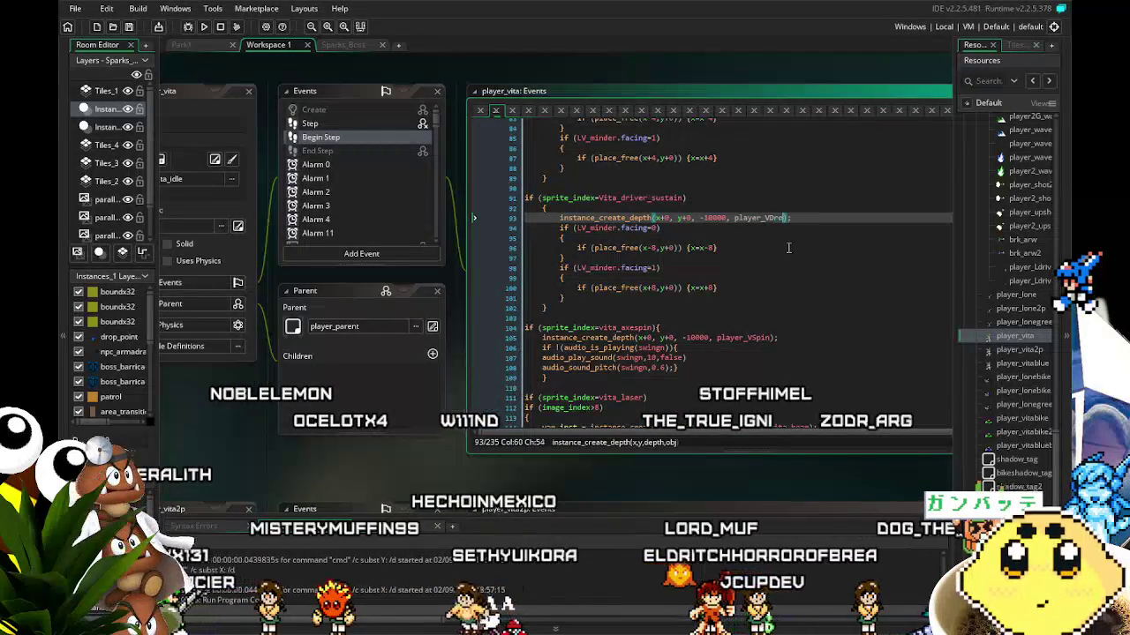
pyautogui.click(751, 309)
pyautogui.press('F5')
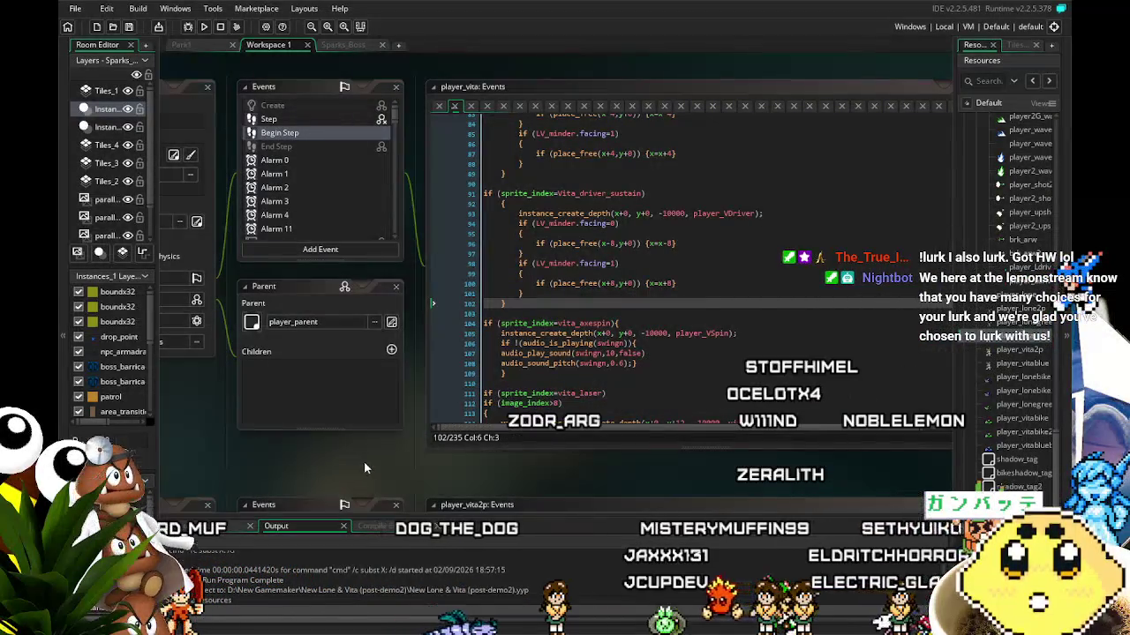
# - Build and run the game
pyautogui.moveTo(364, 467); pyautogui.dragTo(325, 471)
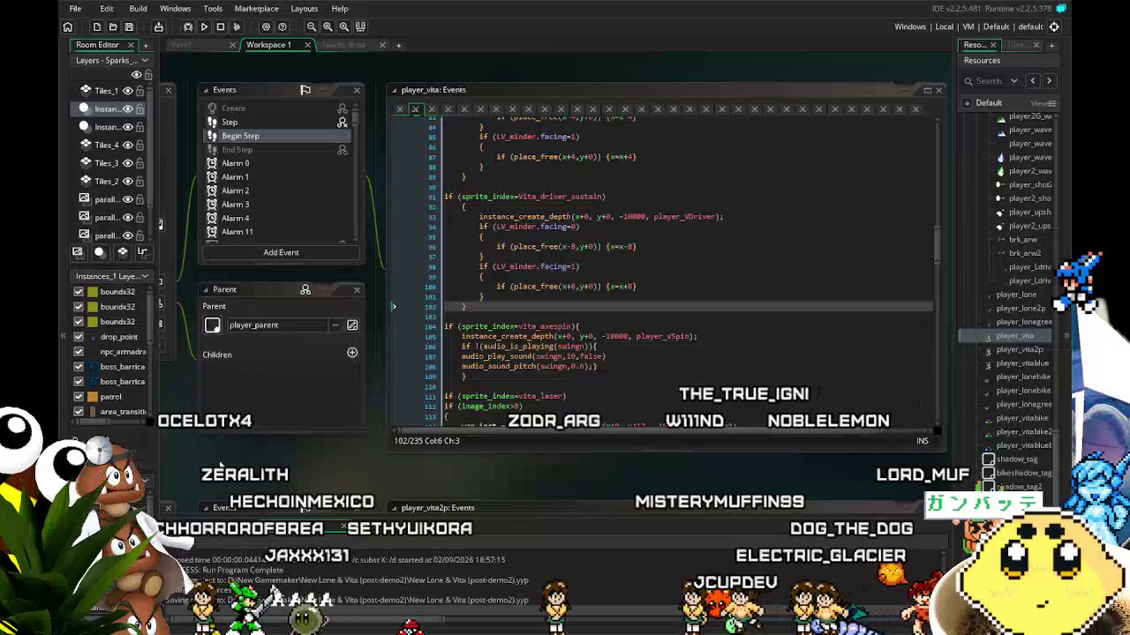
pyautogui.hscroll(-2, 253, 452)
pyautogui.moveTo(253, 452); pyautogui.dragTo(264, 428)
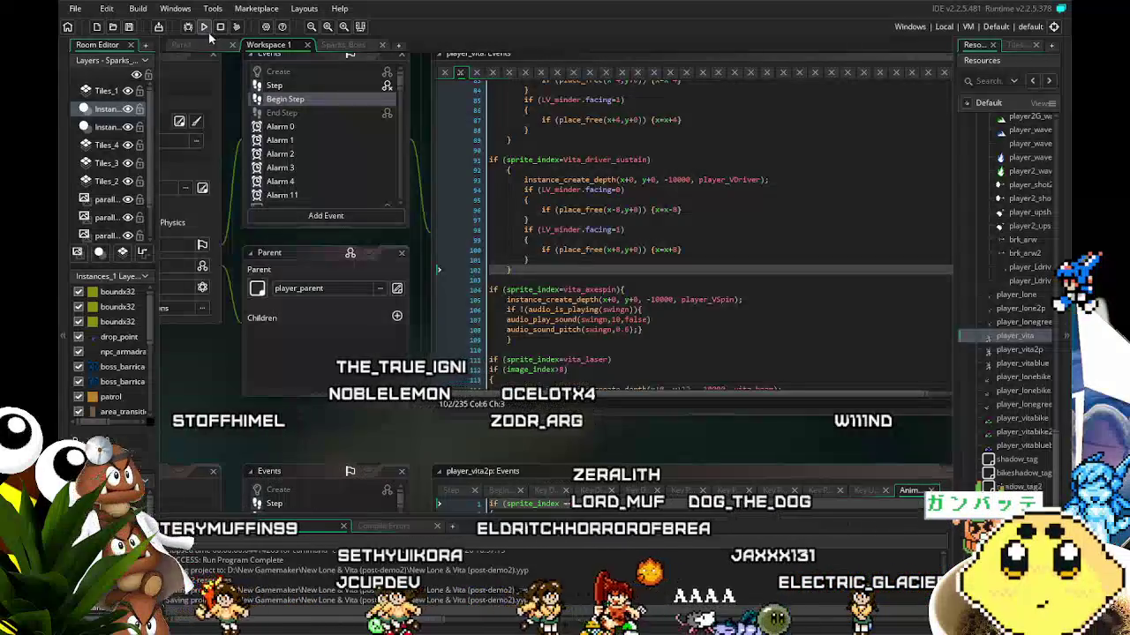
pyautogui.click(204, 26)
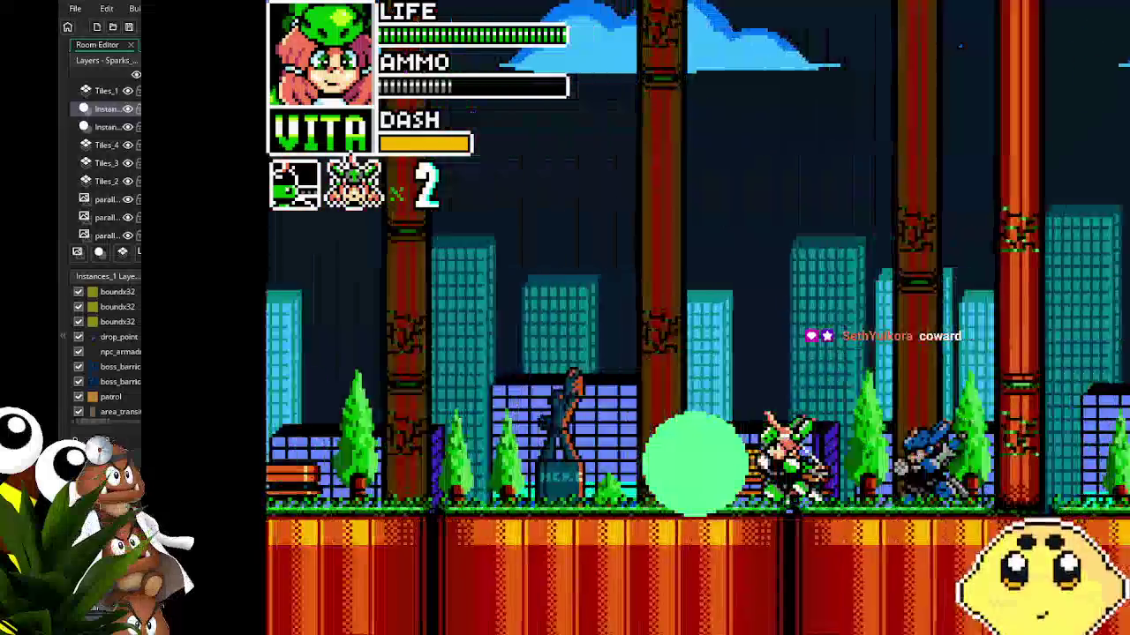
# - Run Vita left and right, climb ladders, shoot from the grassy platform, then close the game
pyautogui.press('Left')
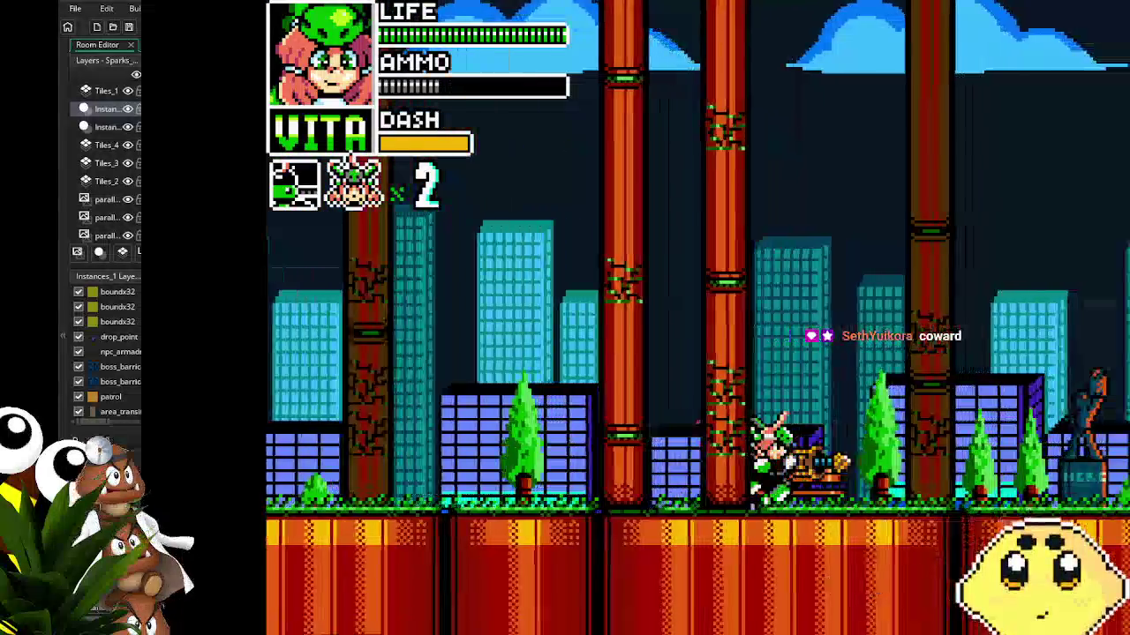
pyautogui.press('Left')
pyautogui.press('Left')
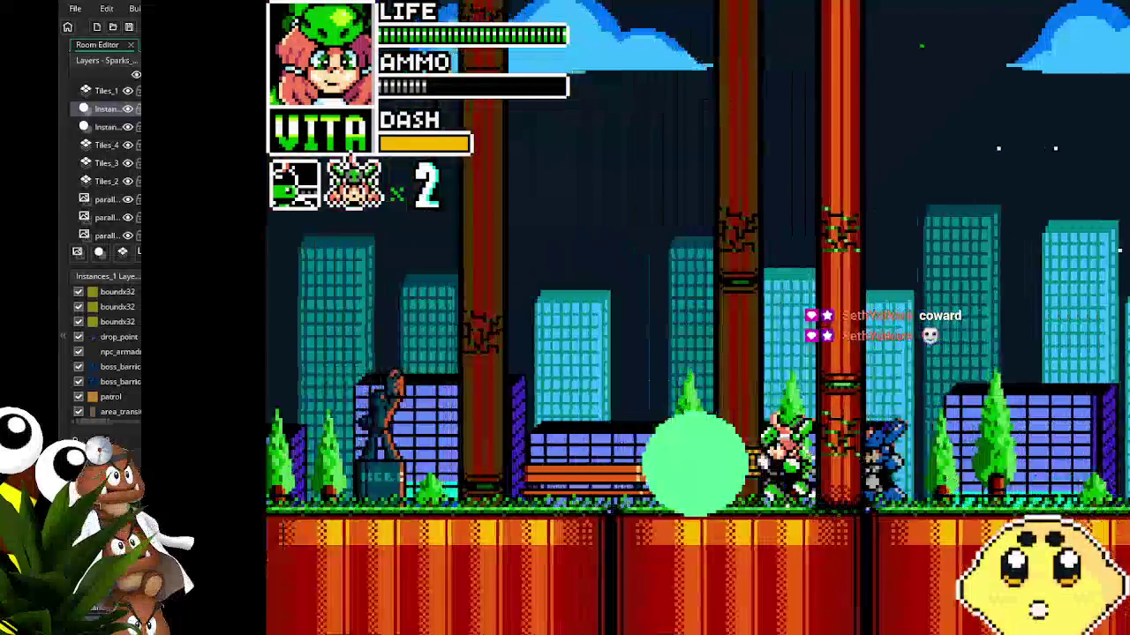
pyautogui.press('Left')
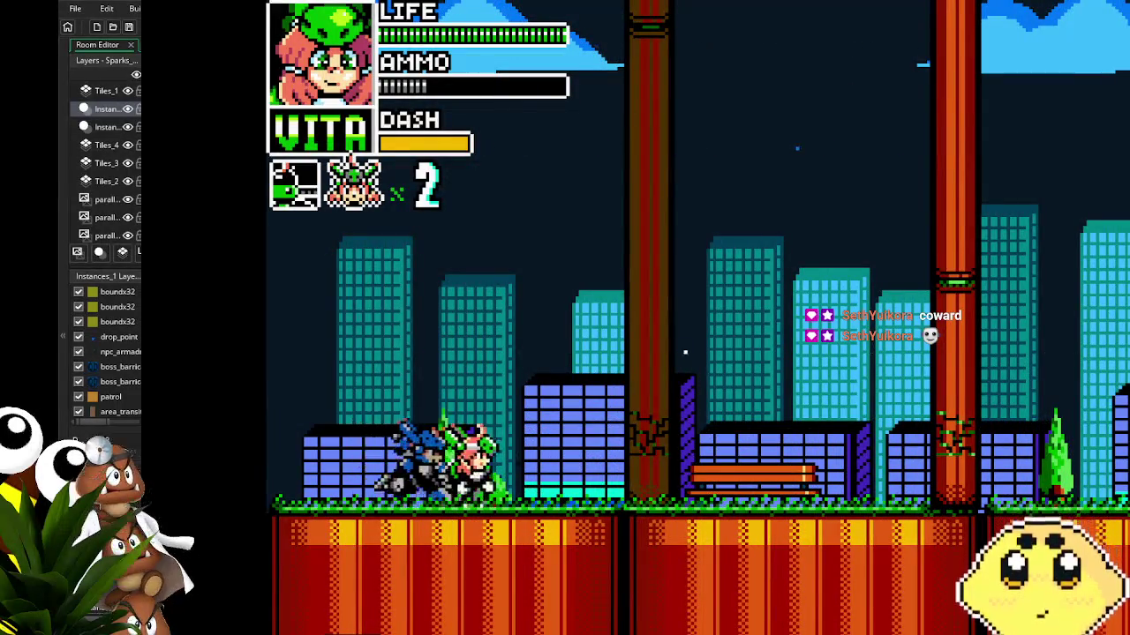
pyautogui.press('Right')
pyautogui.press('Right')
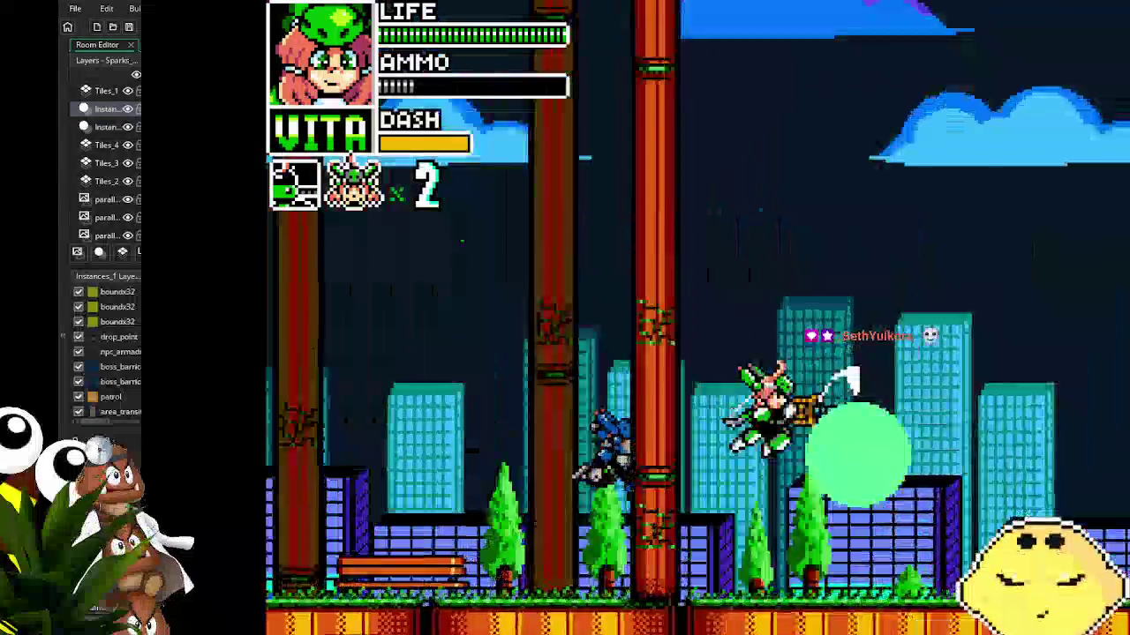
pyautogui.press('Up')
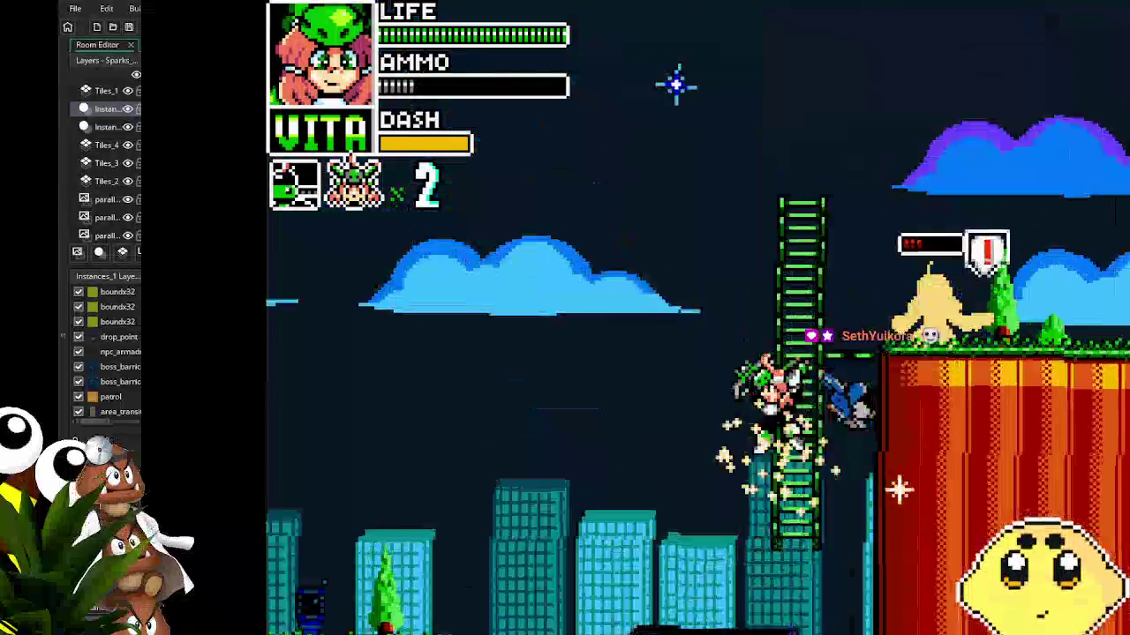
pyautogui.press('Right')
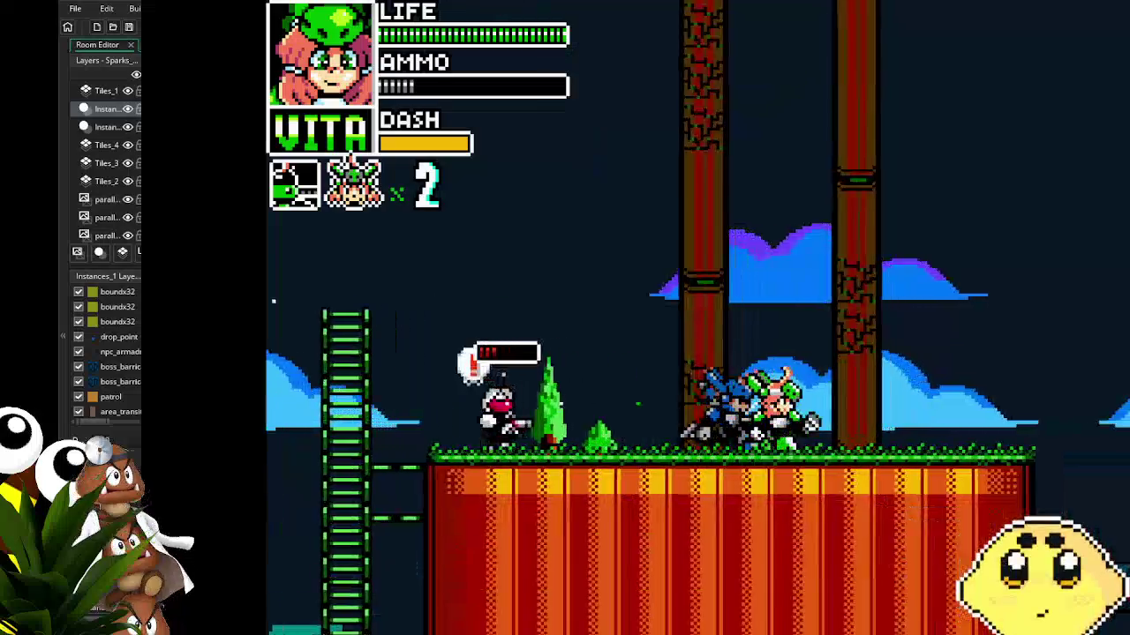
pyautogui.press('Left')
pyautogui.press('Down')
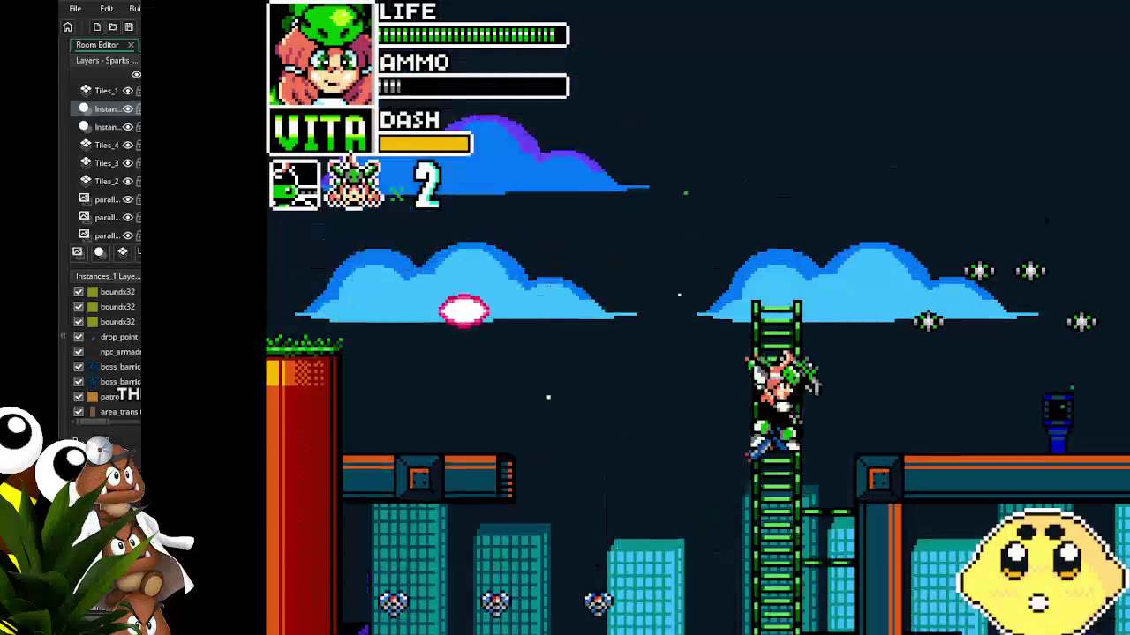
pyautogui.press('Right')
pyautogui.press('Right')
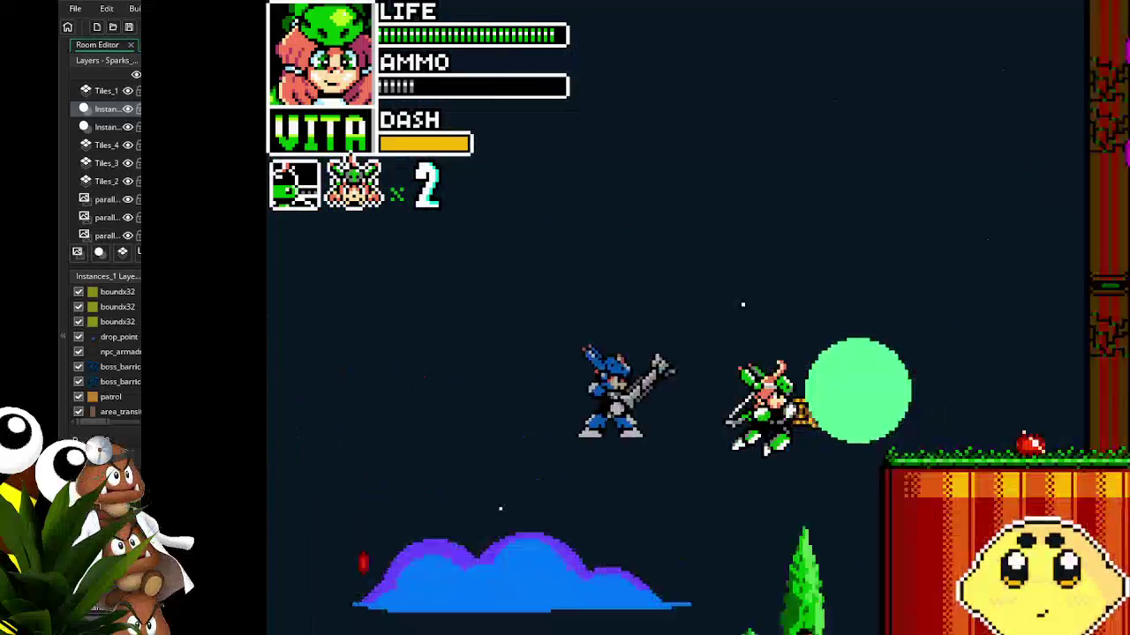
pyautogui.press('Right')
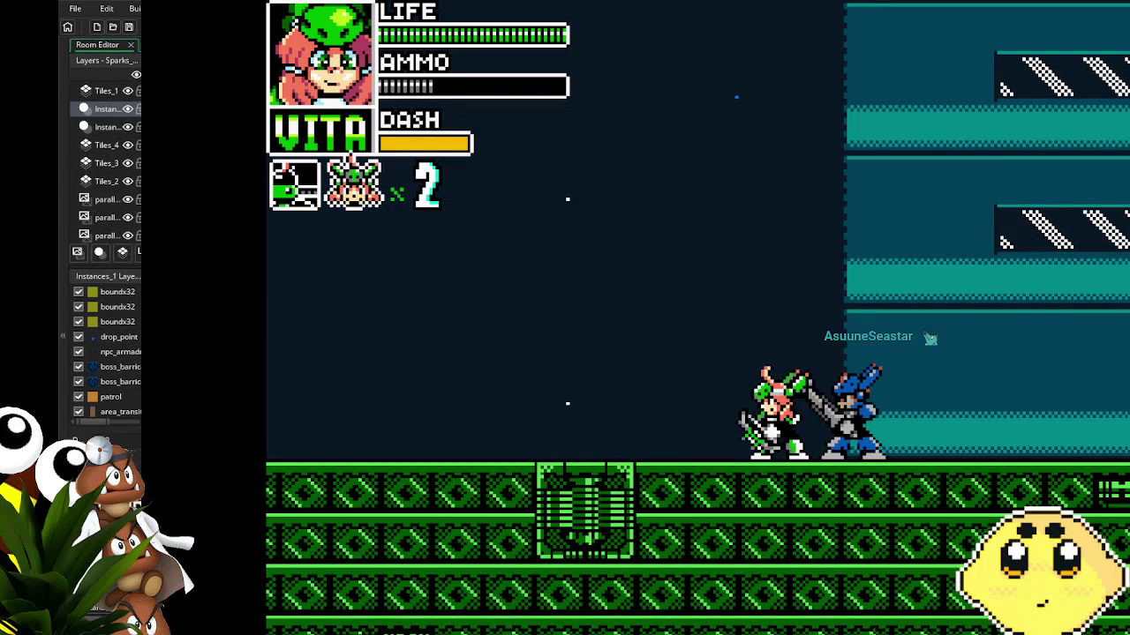
pyautogui.press('Escape')
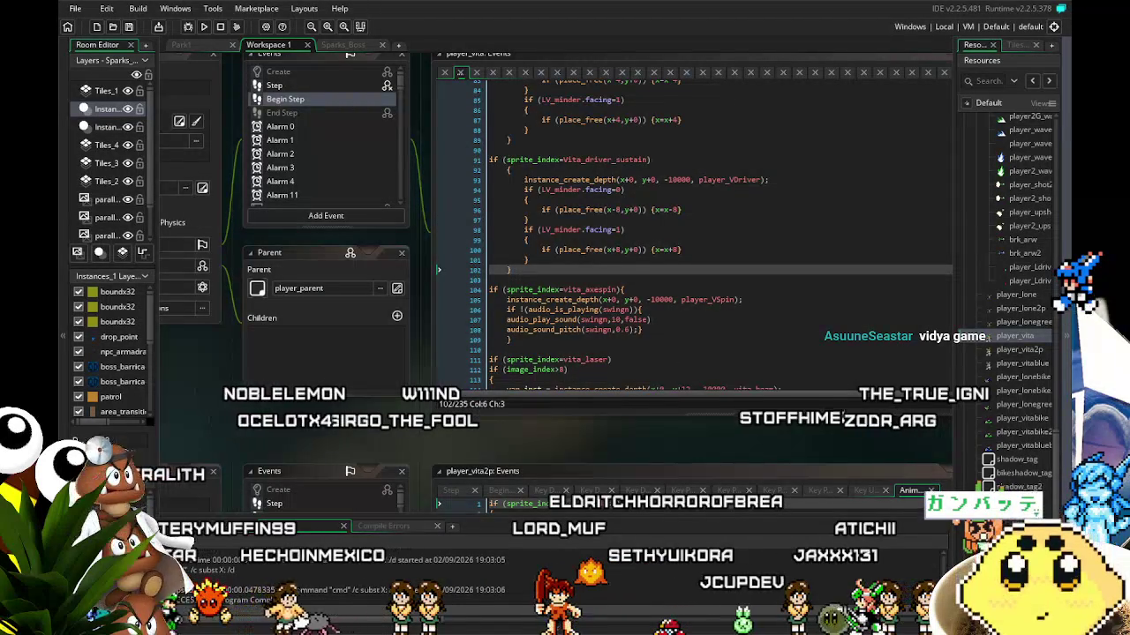
pyautogui.hscroll(2, 482, 431)
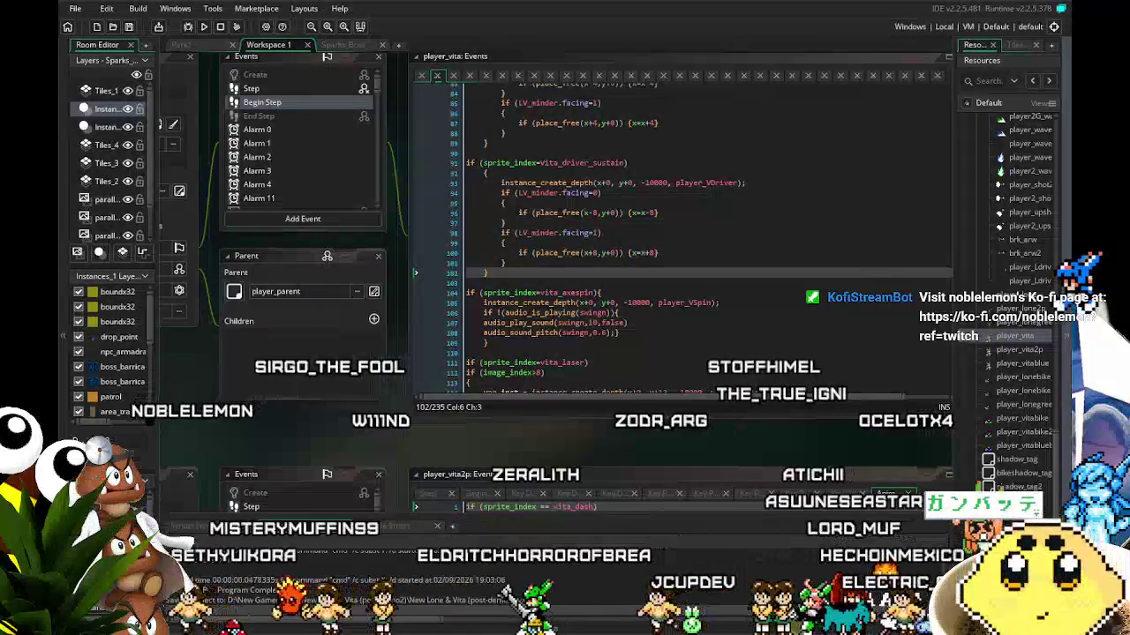
pyautogui.moveTo(364, 447); pyautogui.dragTo(334, 461)
pyautogui.scroll(-1, 343, 458)
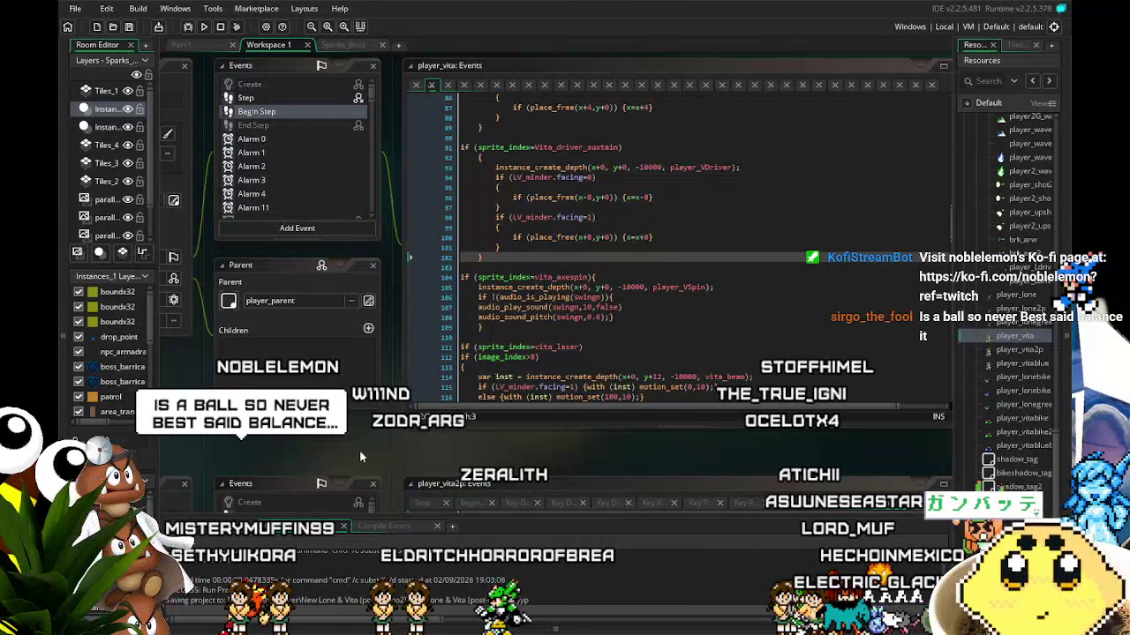
pyautogui.moveTo(348, 451); pyautogui.dragTo(380, 453)
pyautogui.scroll(1, 574, 353)
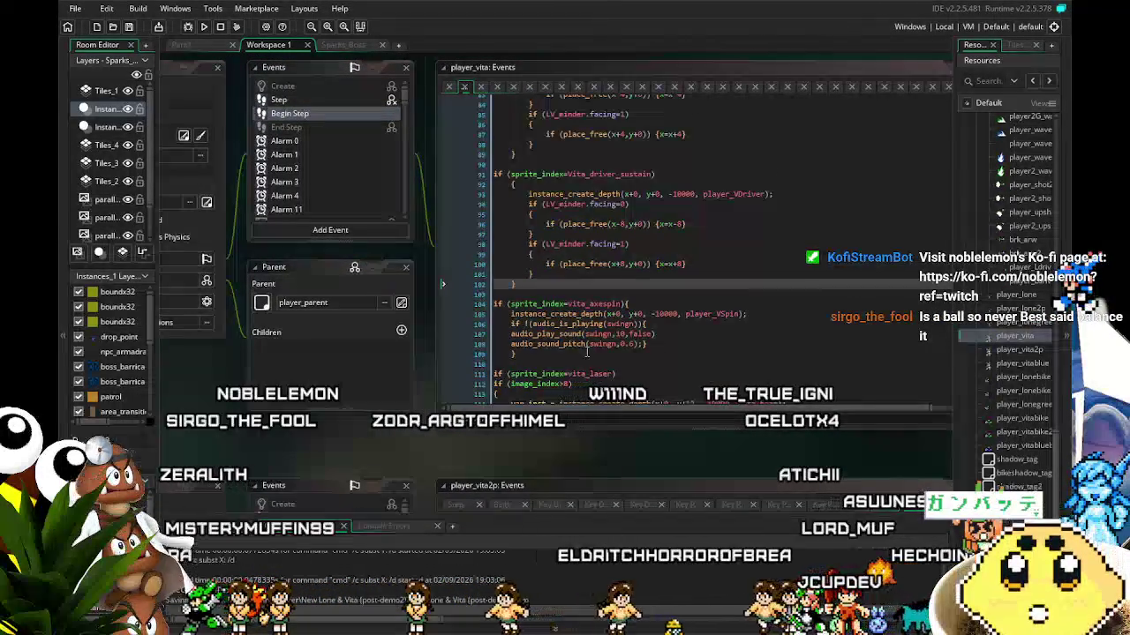
pyautogui.moveTo(587, 352); pyautogui.dragTo(607, 355)
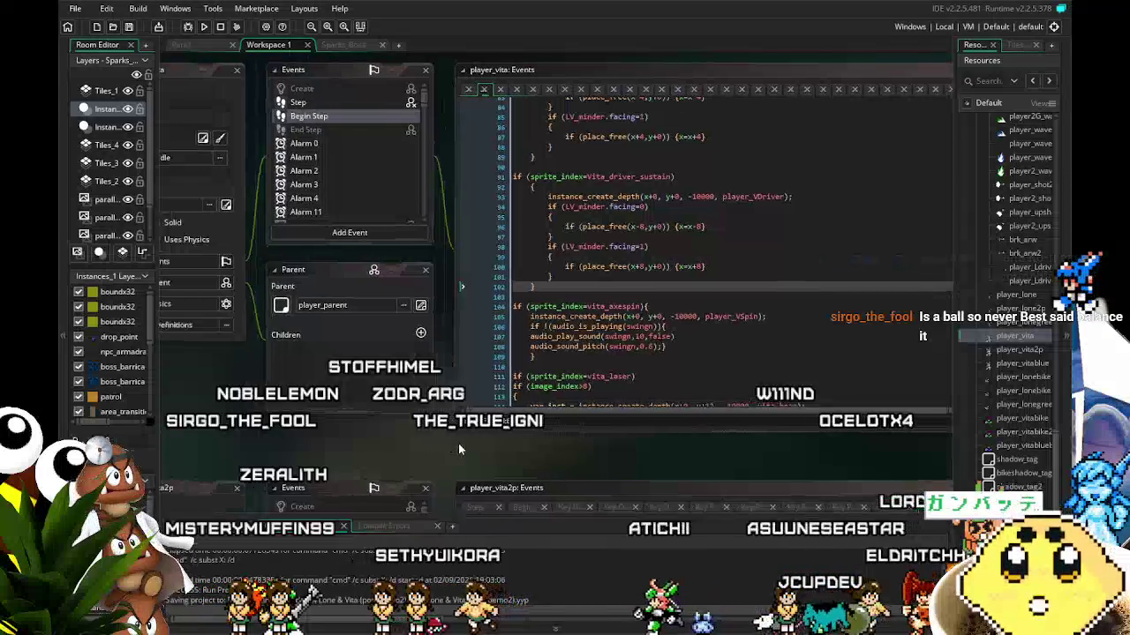
pyautogui.scroll(1, 1030, 391)
# - Open player_VDriver from the Resources tree to show its Step code following player_vita
pyautogui.scroll(-5, 1030, 392)
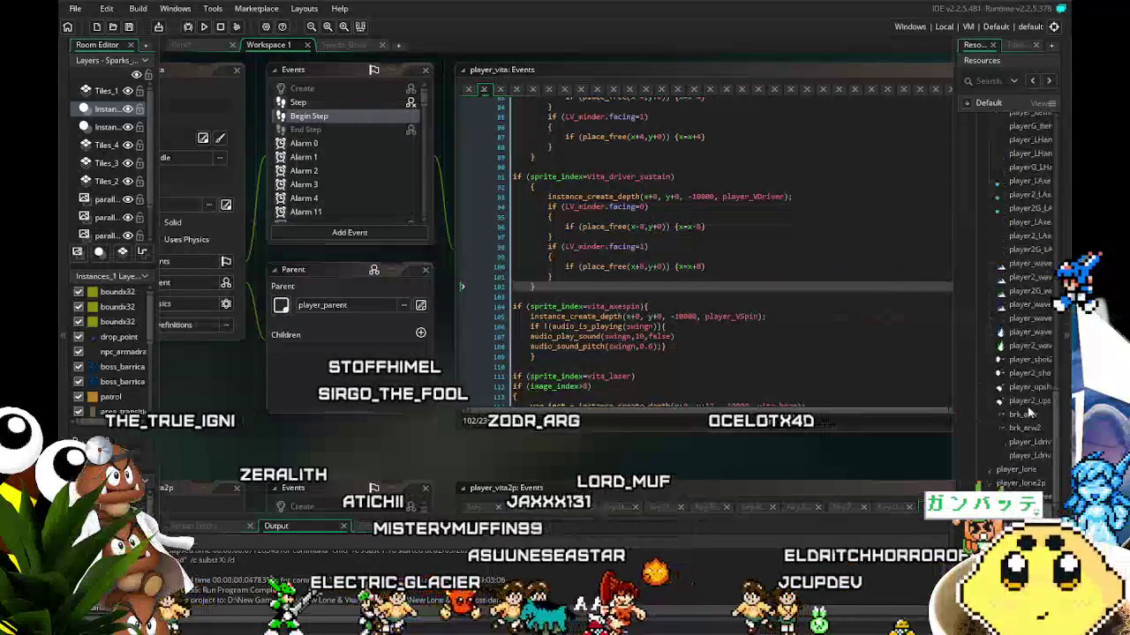
pyautogui.scroll(5, 1029, 412)
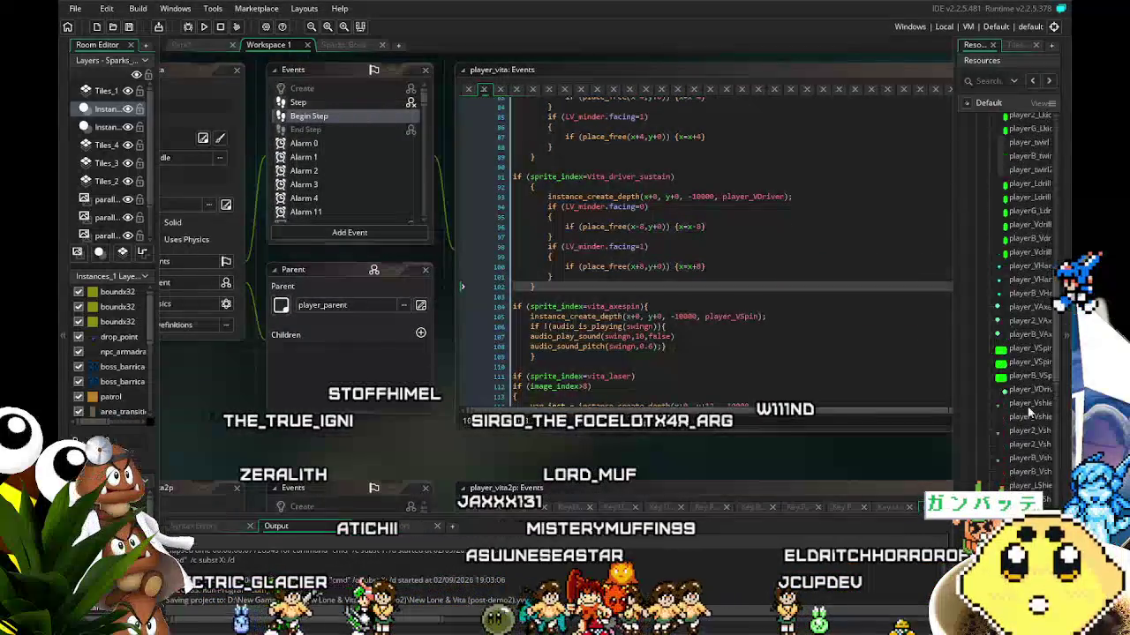
pyautogui.doubleClick(1014, 416)
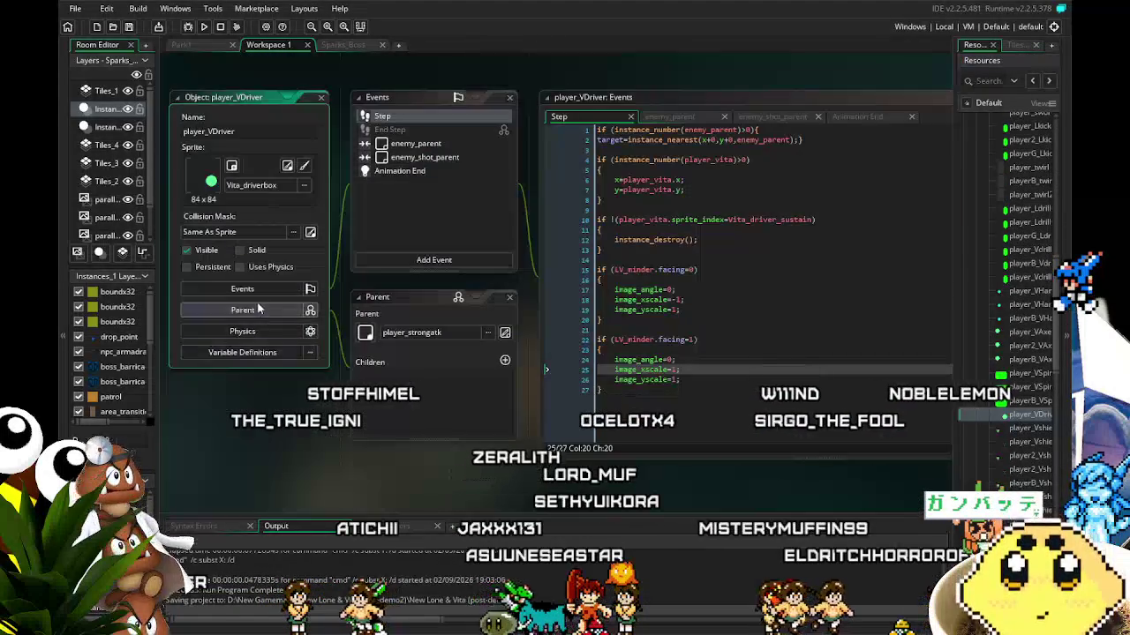
pyautogui.click(187, 251)
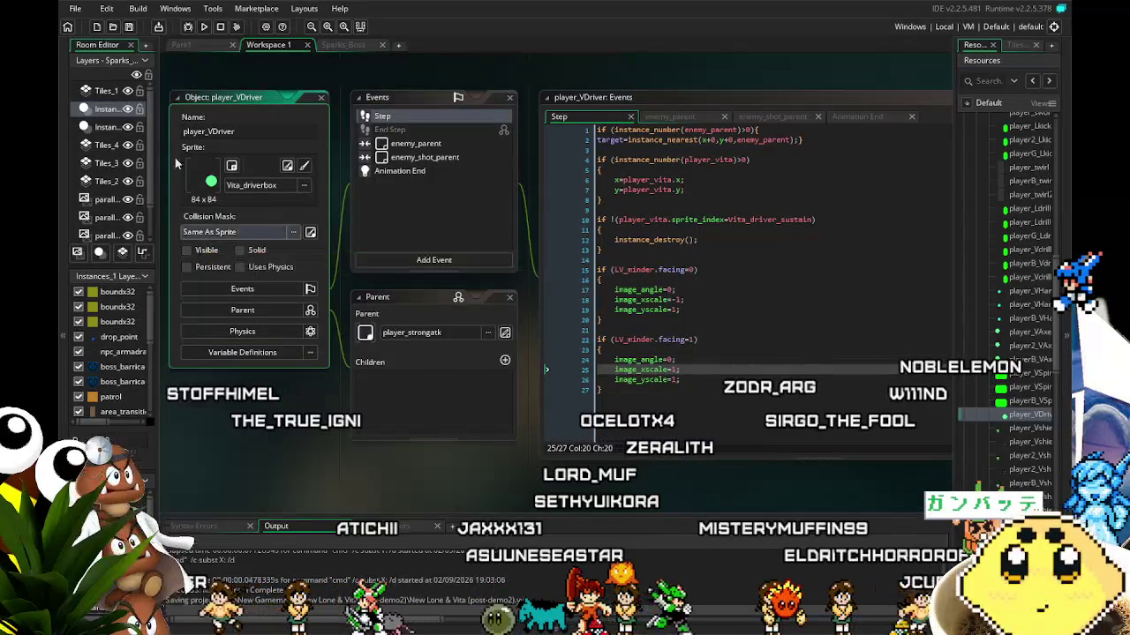
pyautogui.click(131, 27)
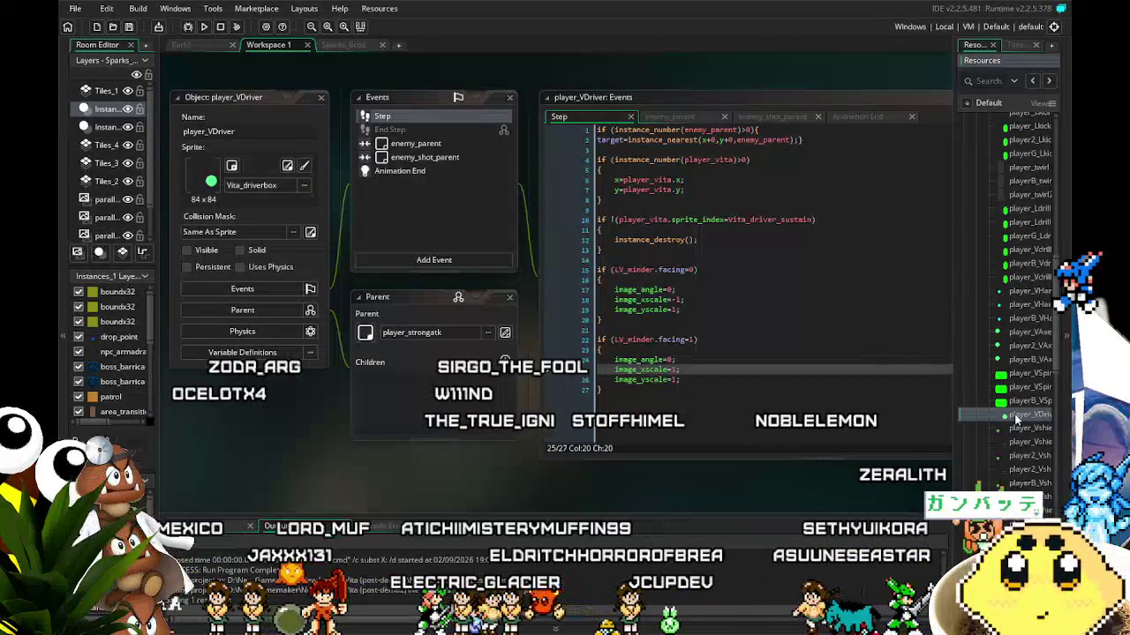
# - Duplicate player_VDriver and start renaming the copy by replacing the trailing 1 with 'Weak'
pyautogui.rightClick(1015, 415)
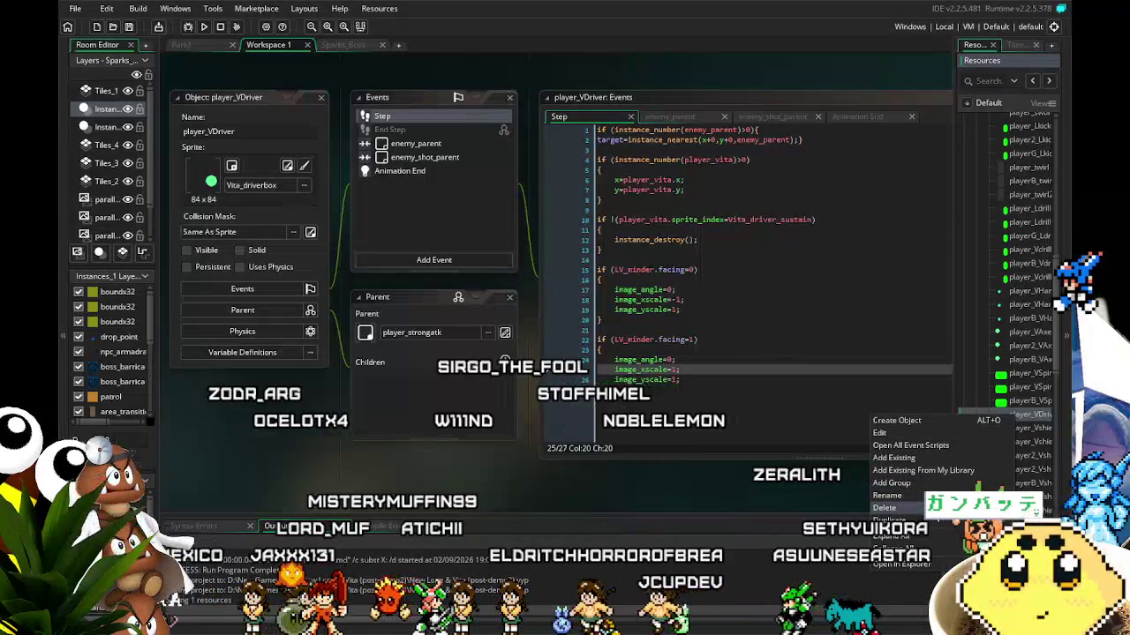
pyautogui.click(887, 519)
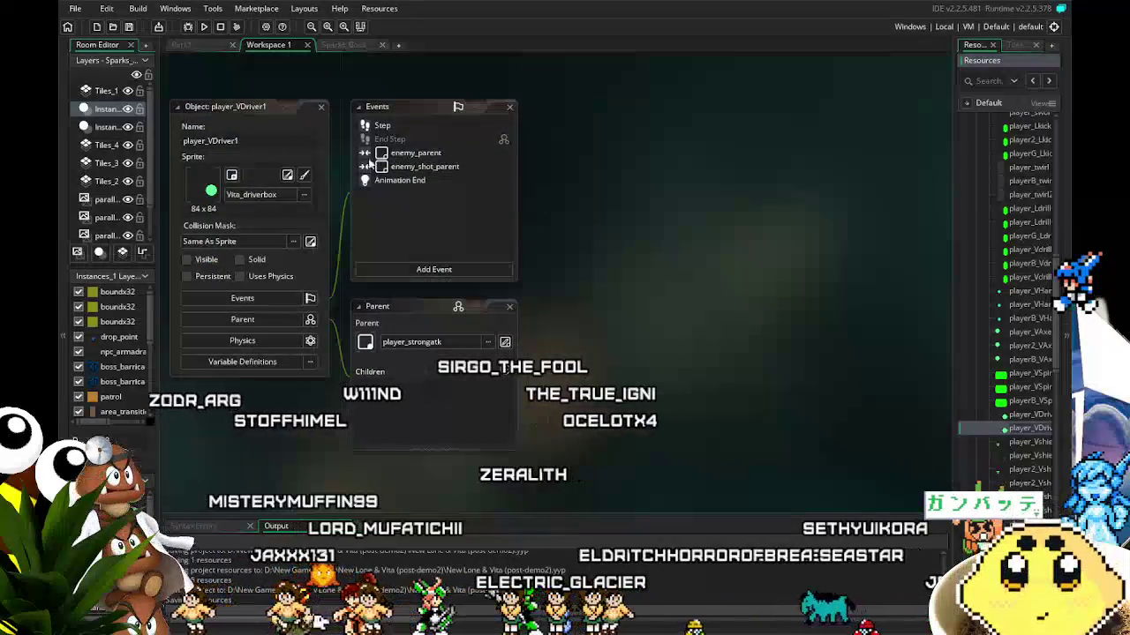
pyautogui.press('BackSpace')
pyautogui.write('We')
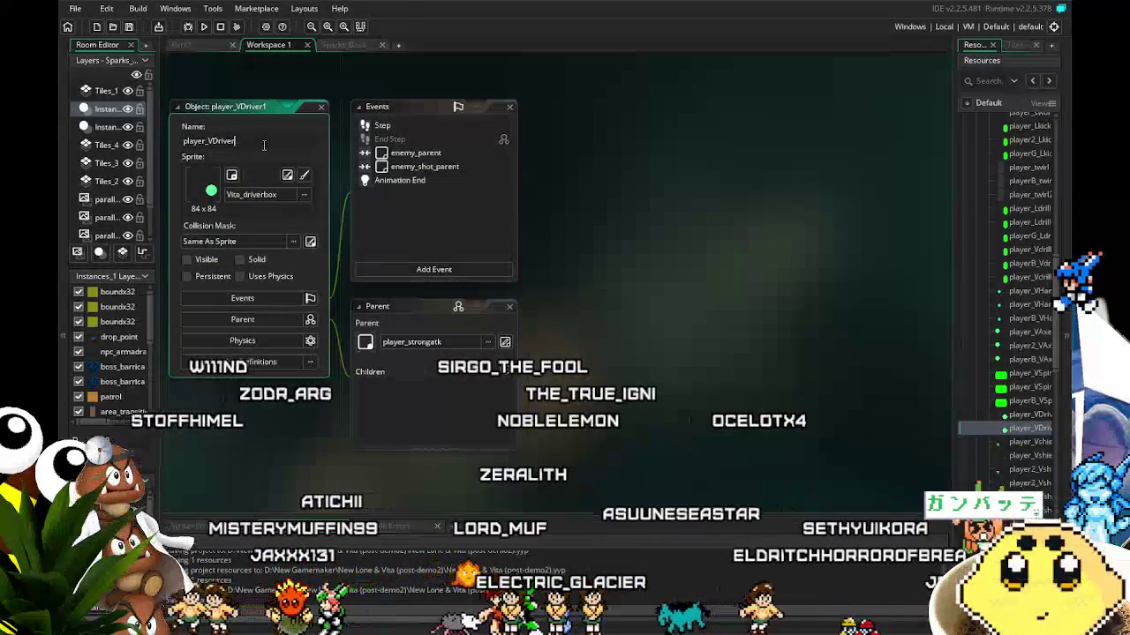
pyautogui.write('ak')
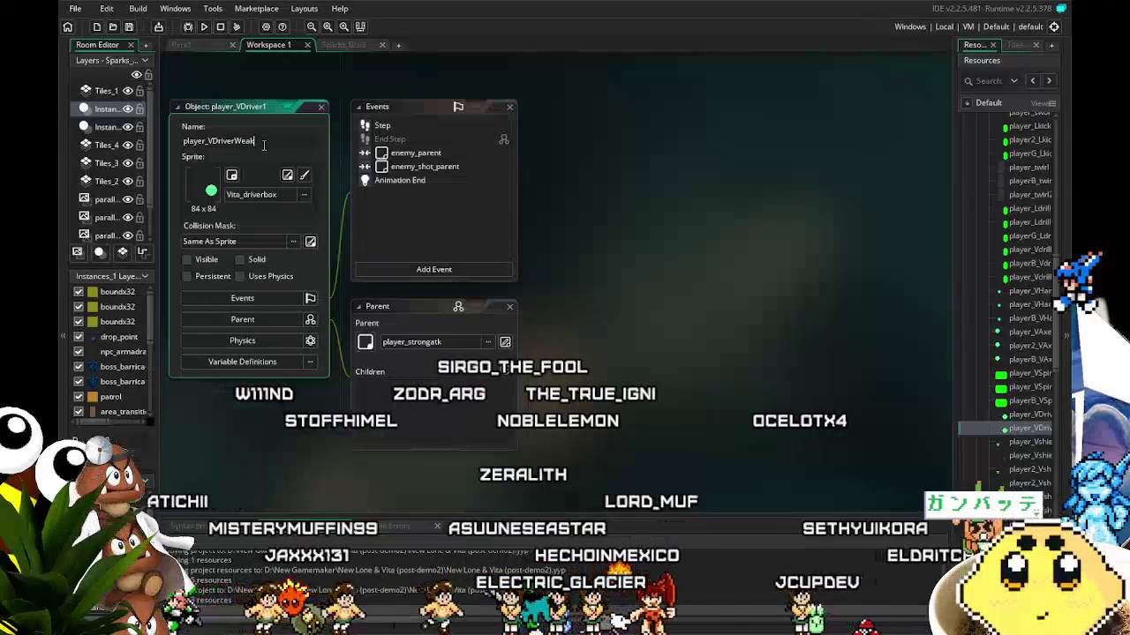
# - Change player_VDriverWeak's parent from player_strongatk to player_atk
pyautogui.click(453, 333)
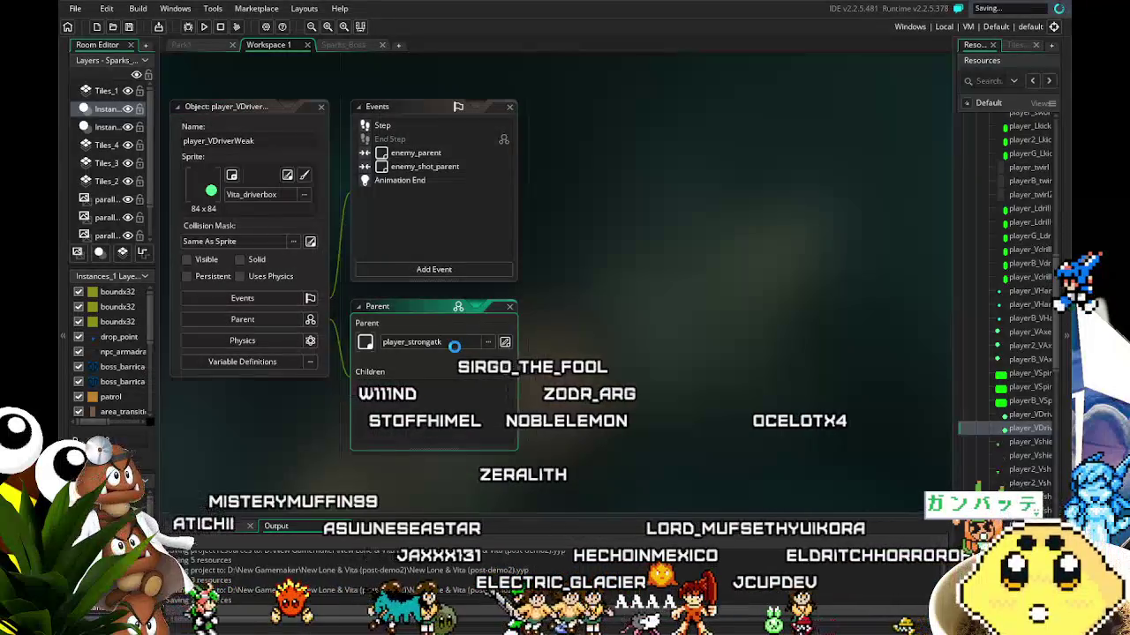
pyautogui.scroll(-5, 658, 456)
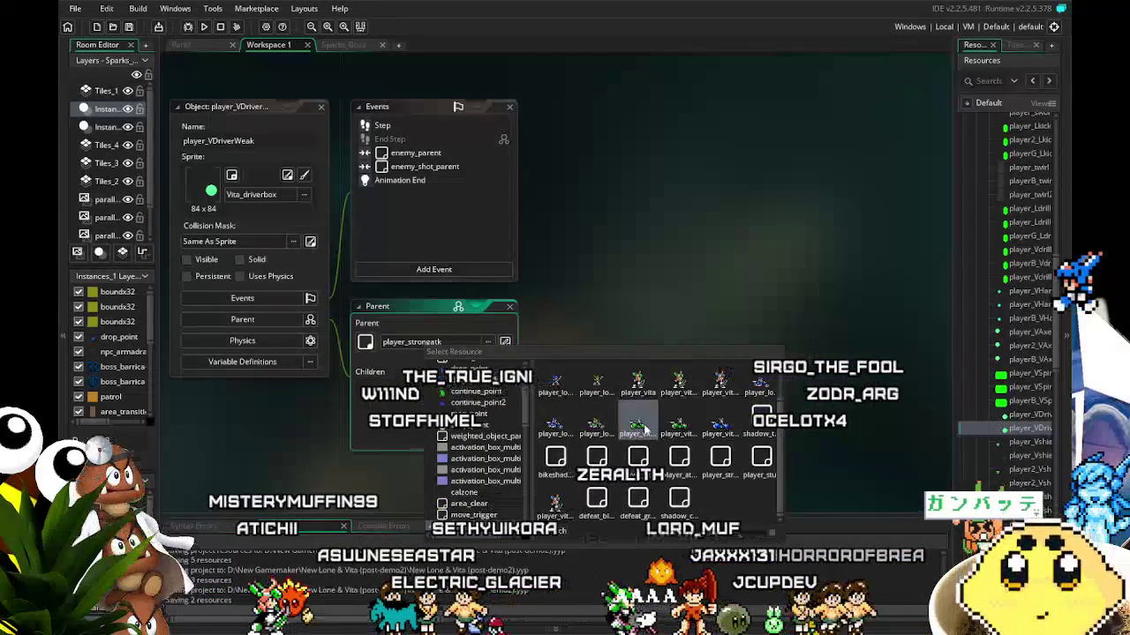
pyautogui.click(638, 463)
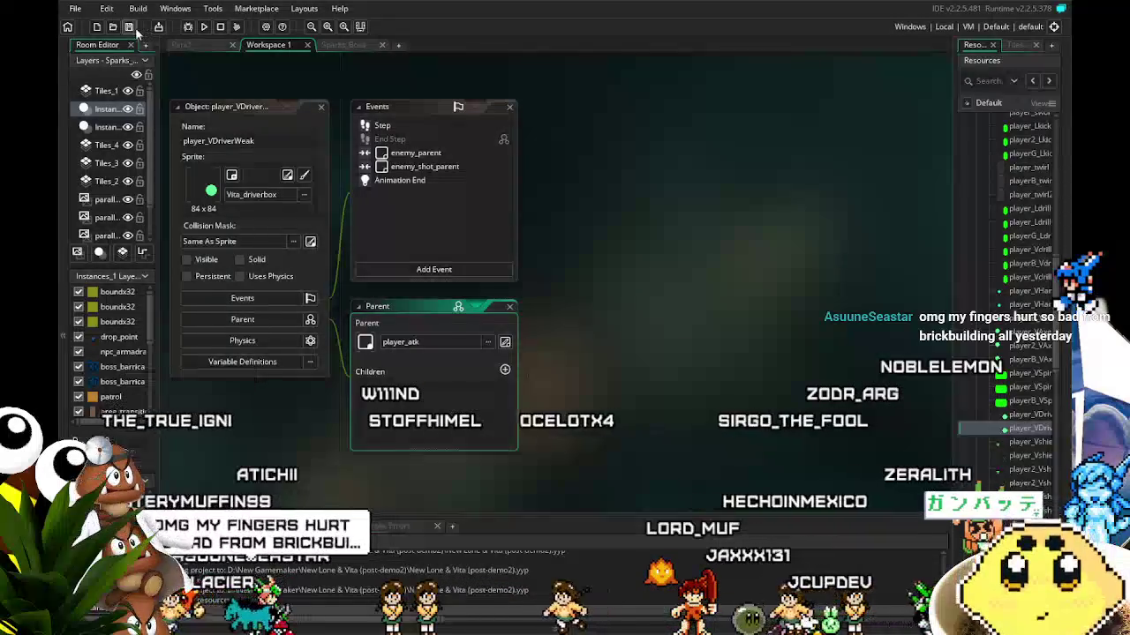
pyautogui.moveTo(615, 433); pyautogui.dragTo(656, 408)
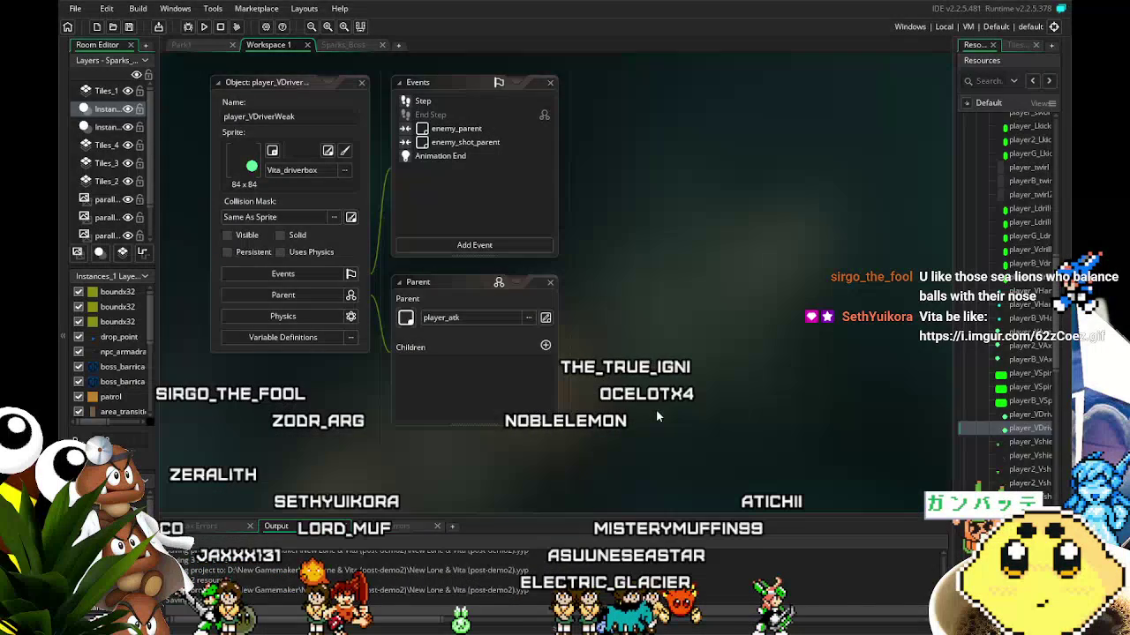
pyautogui.scroll(-1, 642, 412)
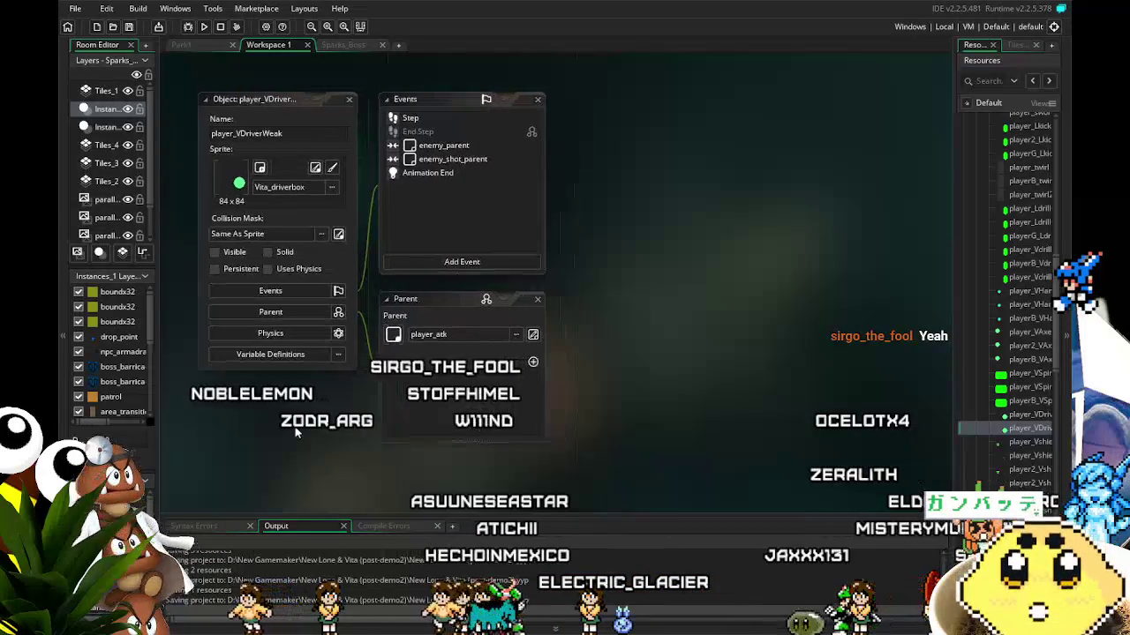
pyautogui.click(412, 122)
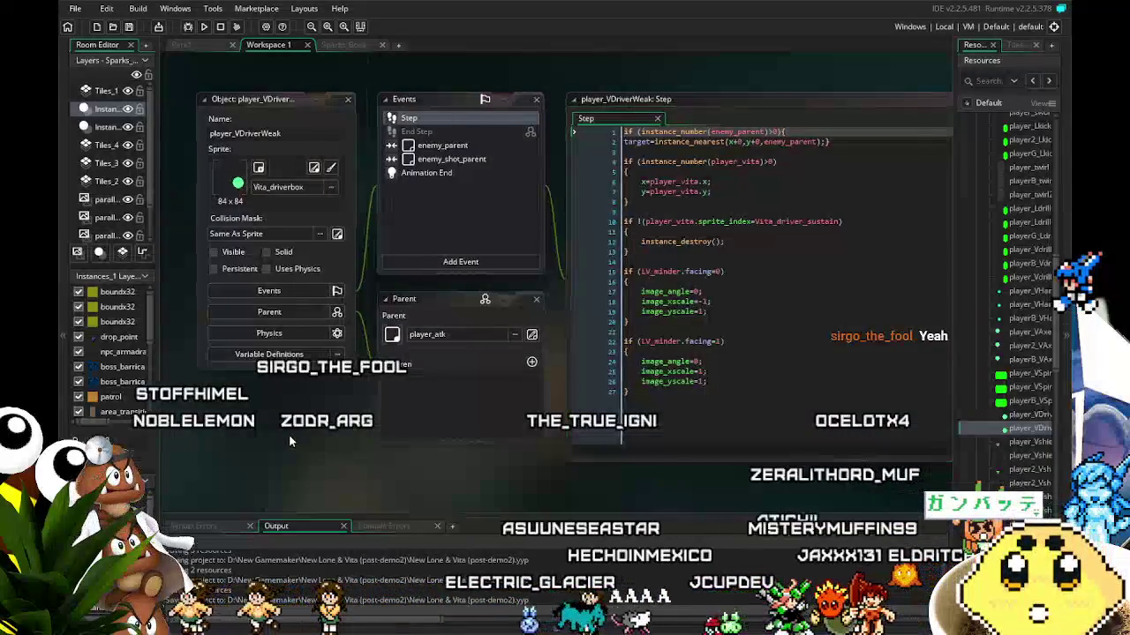
# - Open the enemy_parent, Animation End and remaining event code tabs, ending on enemy_parent
pyautogui.doubleClick(432, 147)
pyautogui.doubleClick(441, 161)
pyautogui.doubleClick(419, 175)
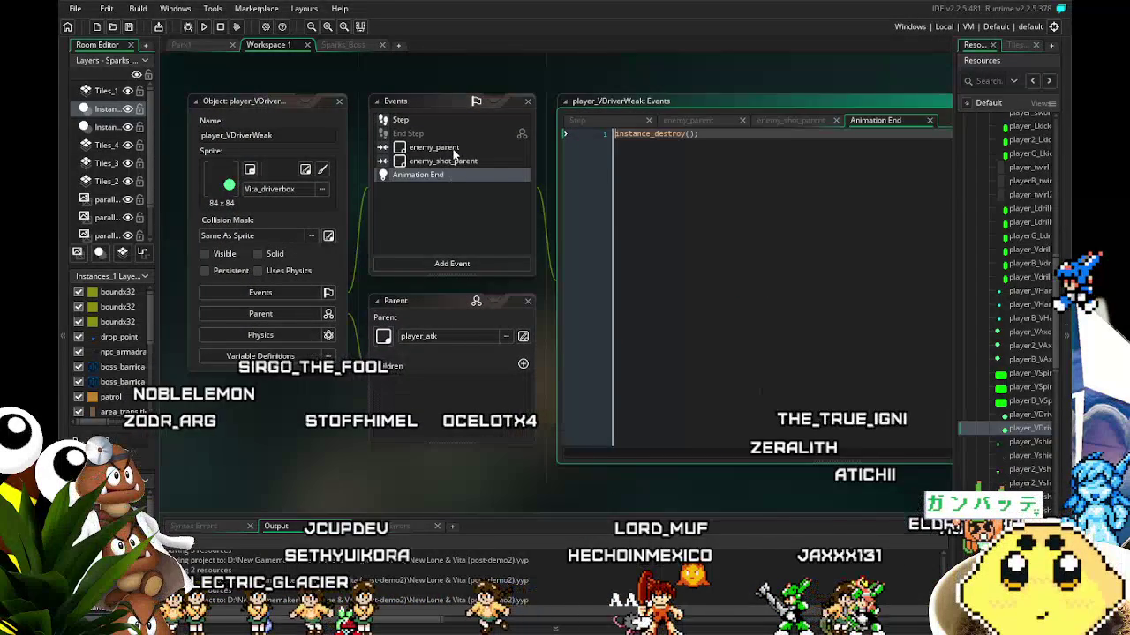
pyautogui.click(453, 150)
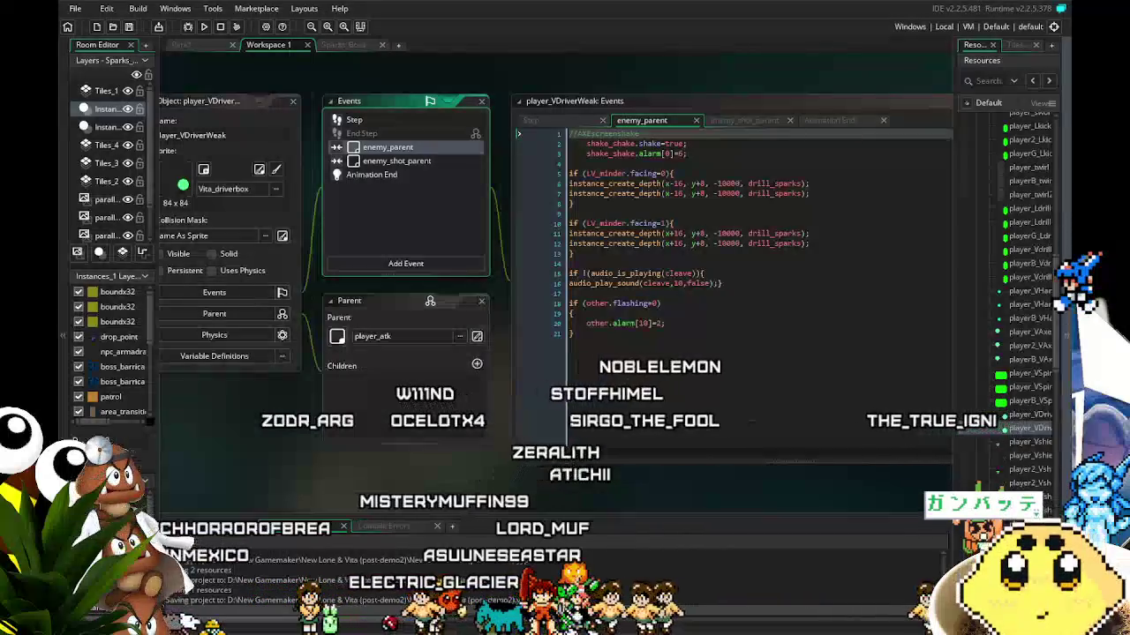
# - Review the Step, Animation End and enemy_shot_parent event code, ending back on Step
pyautogui.moveTo(347, 131)
pyautogui.mouseDown()
pyautogui.moveTo(410, 136)
pyautogui.moveTo(375, 137)
pyautogui.mouseUp()
pyautogui.click(381, 125)
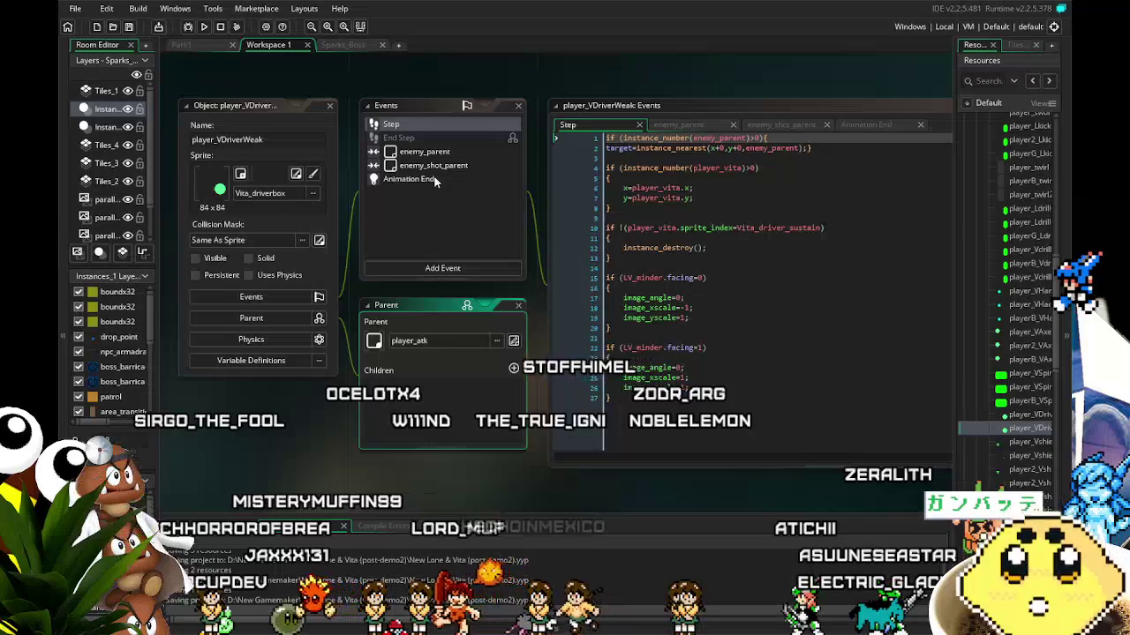
pyautogui.click(432, 180)
pyautogui.click(438, 167)
pyautogui.click(391, 124)
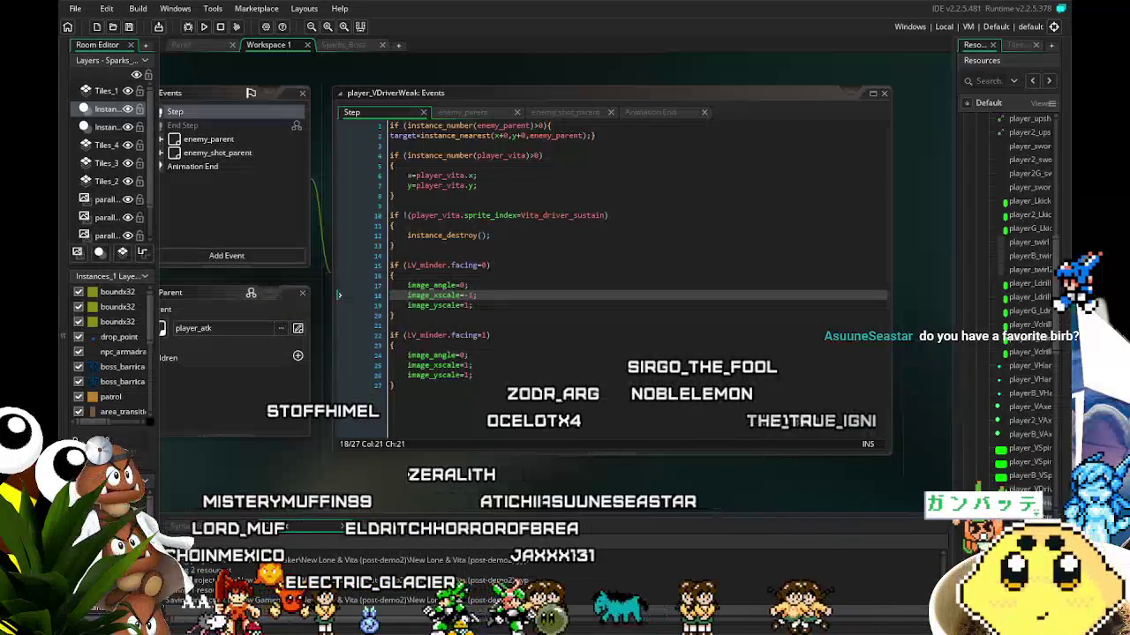
pyautogui.hscroll(1, 396, 480)
pyautogui.hscroll(2, 394, 477)
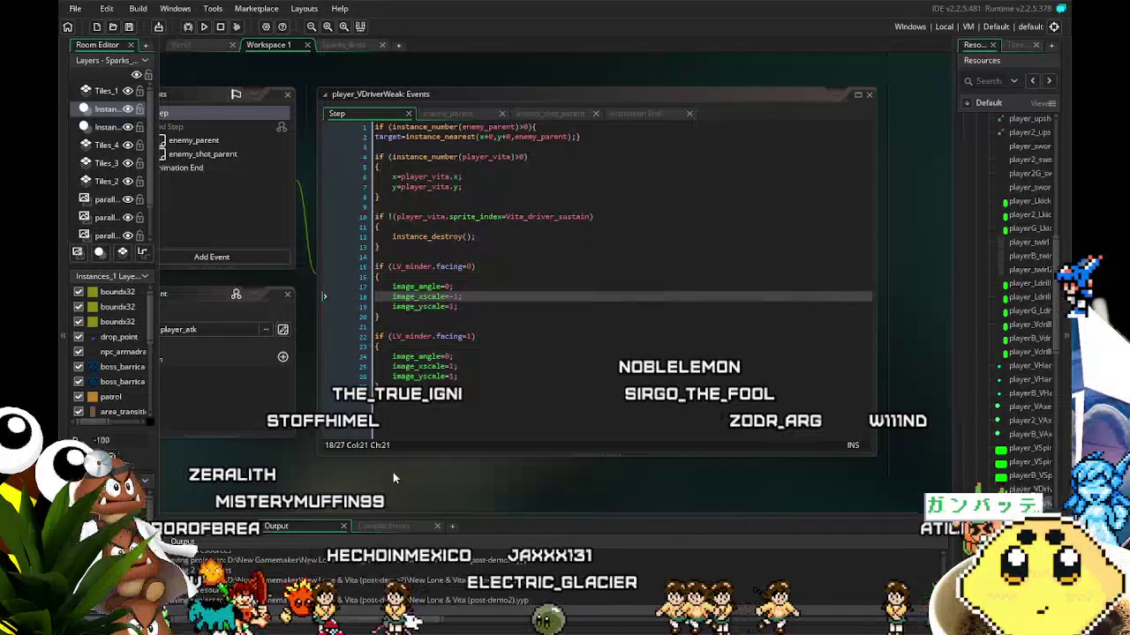
pyautogui.moveTo(376, 475); pyautogui.dragTo(406, 455)
pyautogui.click(543, 365)
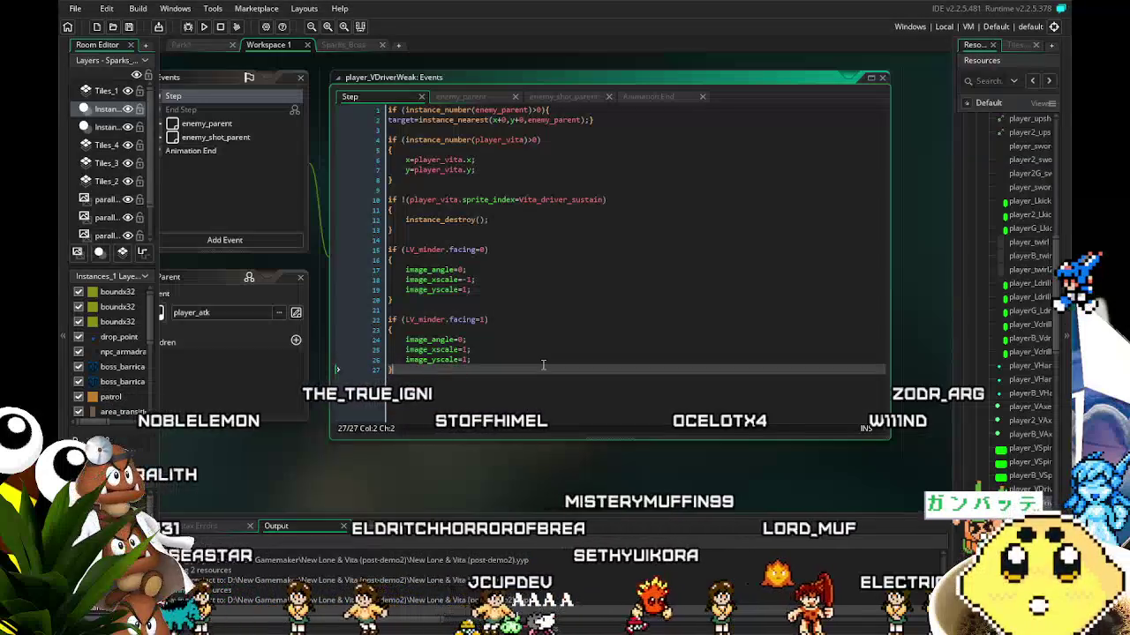
pyautogui.moveTo(439, 479); pyautogui.dragTo(403, 480)
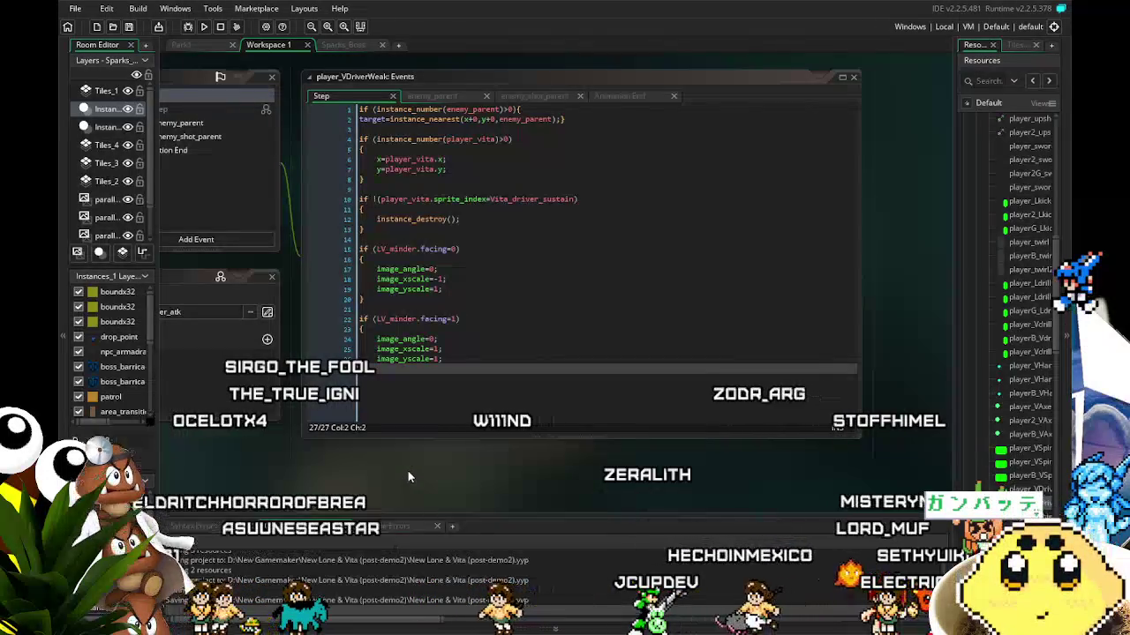
pyautogui.moveTo(408, 476); pyautogui.dragTo(394, 477)
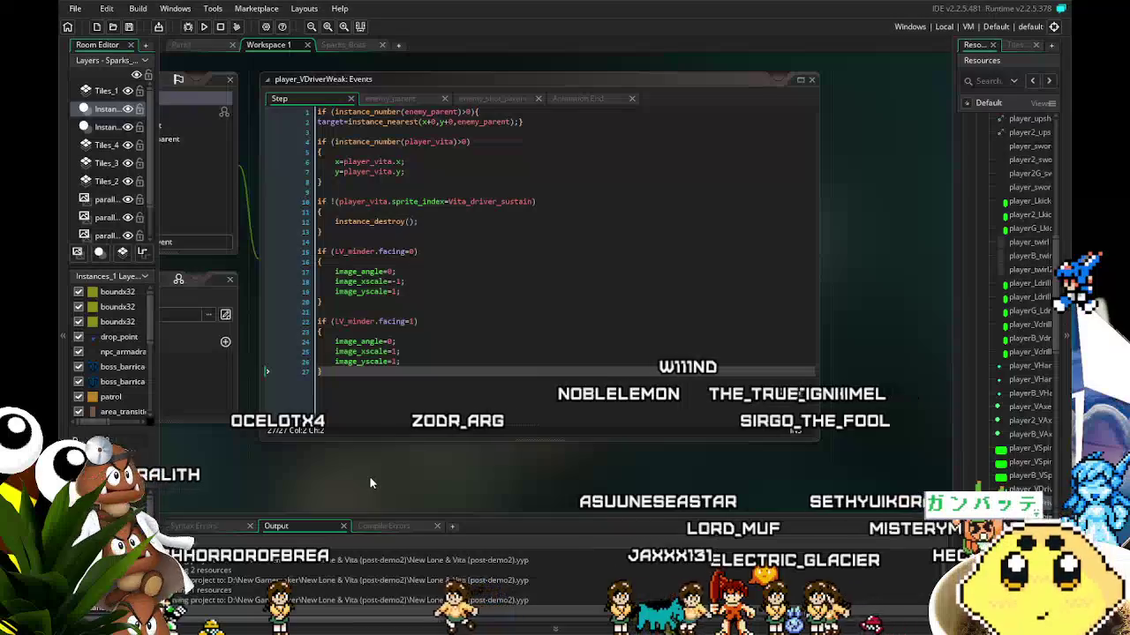
pyautogui.hscroll(1, 380, 475)
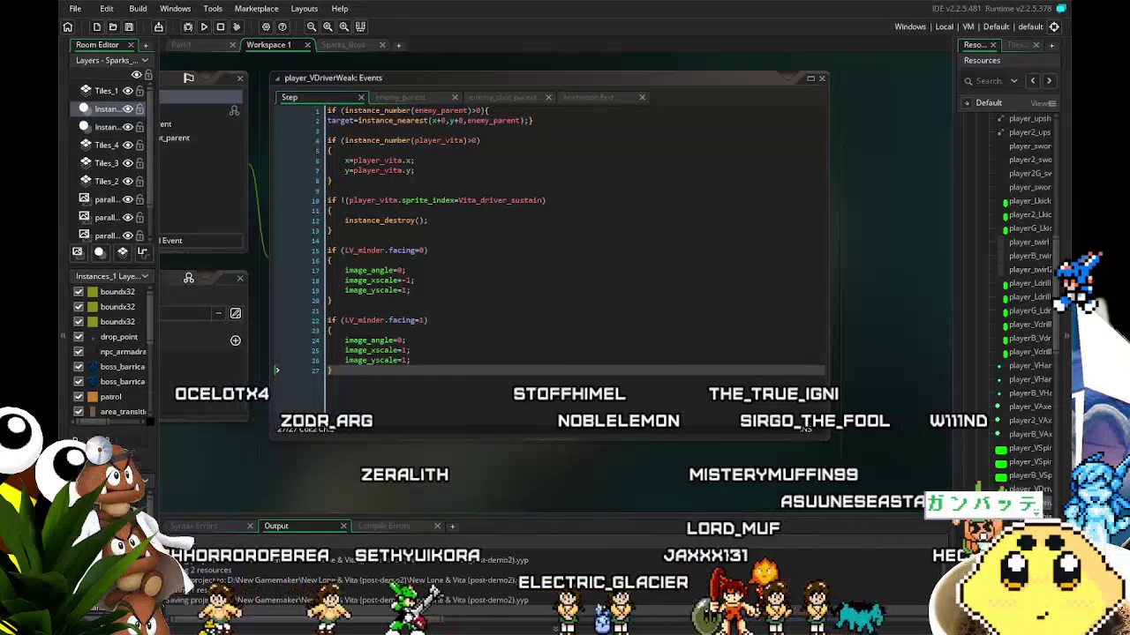
pyautogui.hscroll(1, 495, 256)
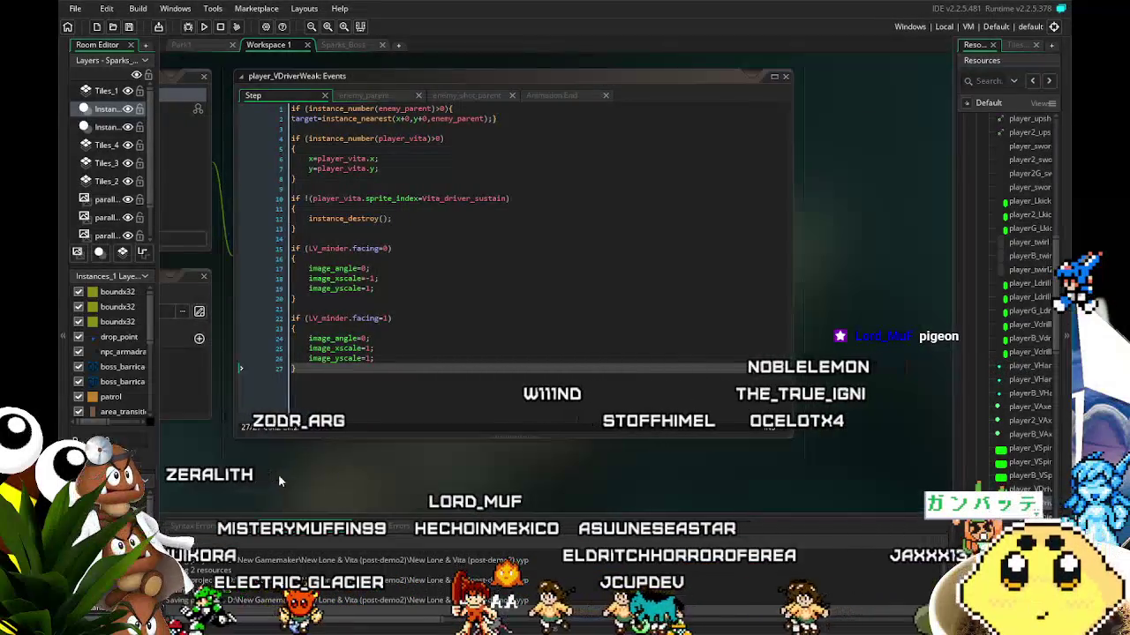
pyautogui.scroll(2, 278, 473)
pyautogui.scroll(-2, 379, 358)
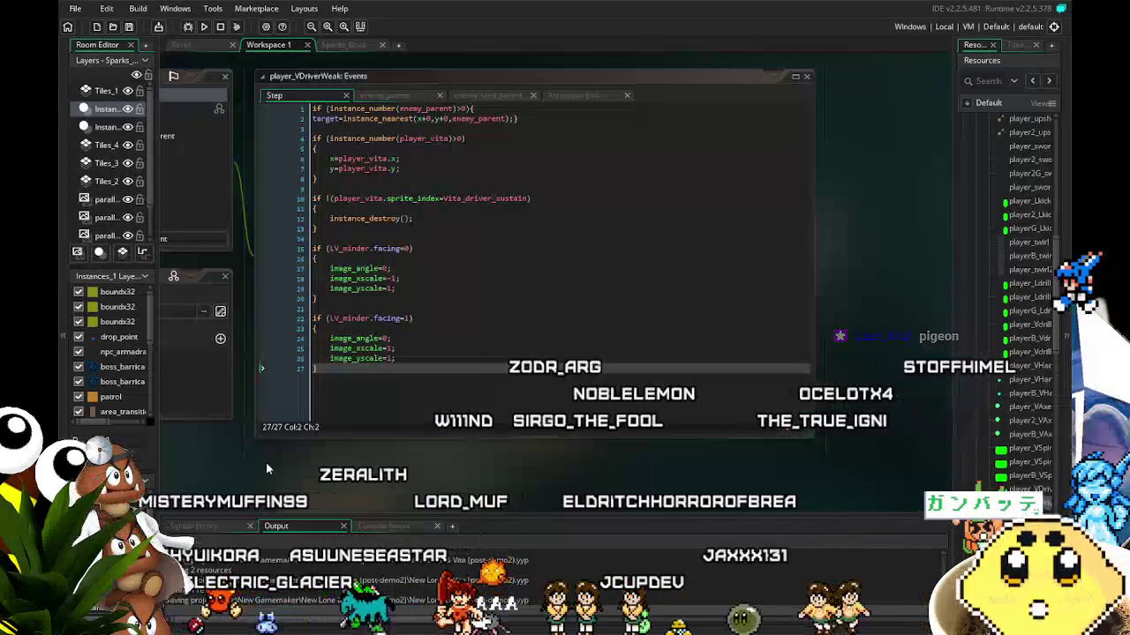
pyautogui.click(375, 198)
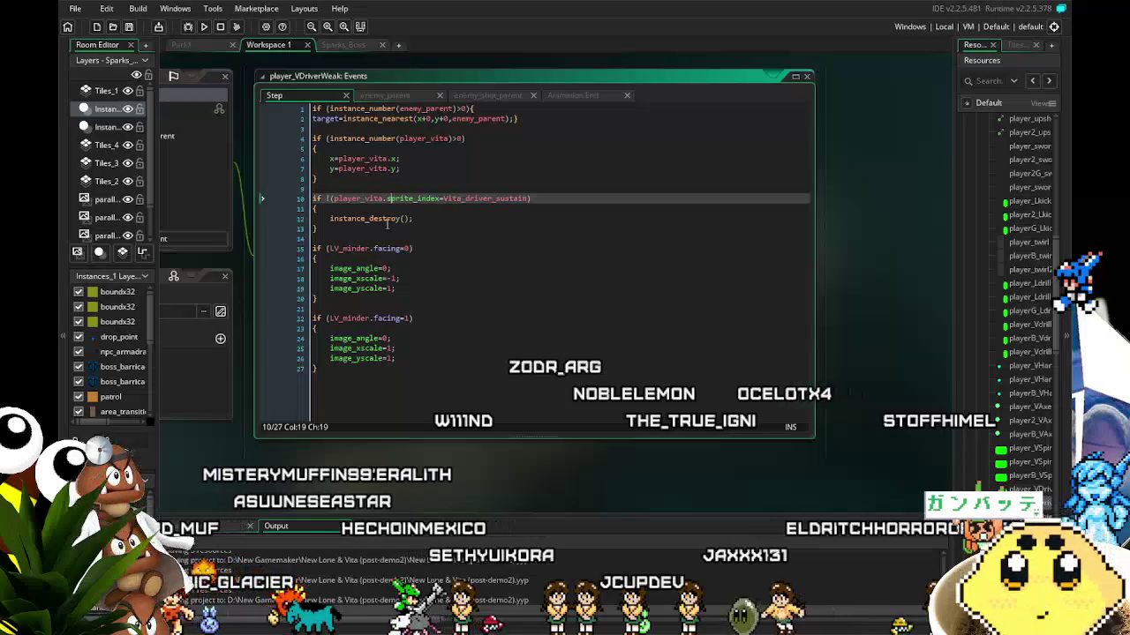
pyautogui.click(387, 226)
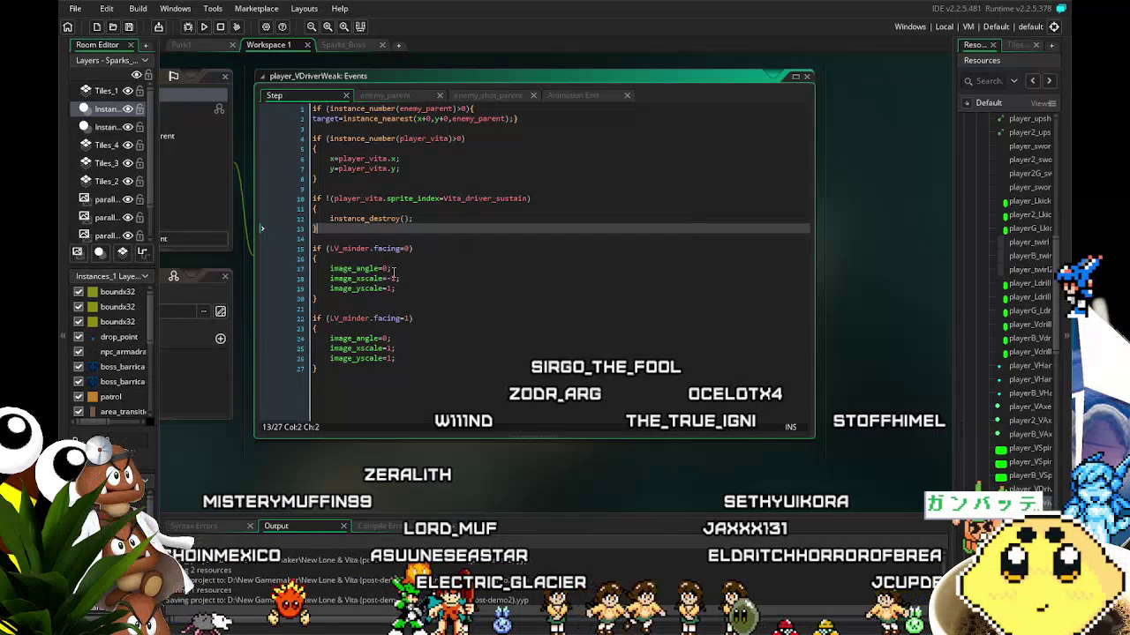
pyautogui.moveTo(401, 467); pyautogui.dragTo(427, 456)
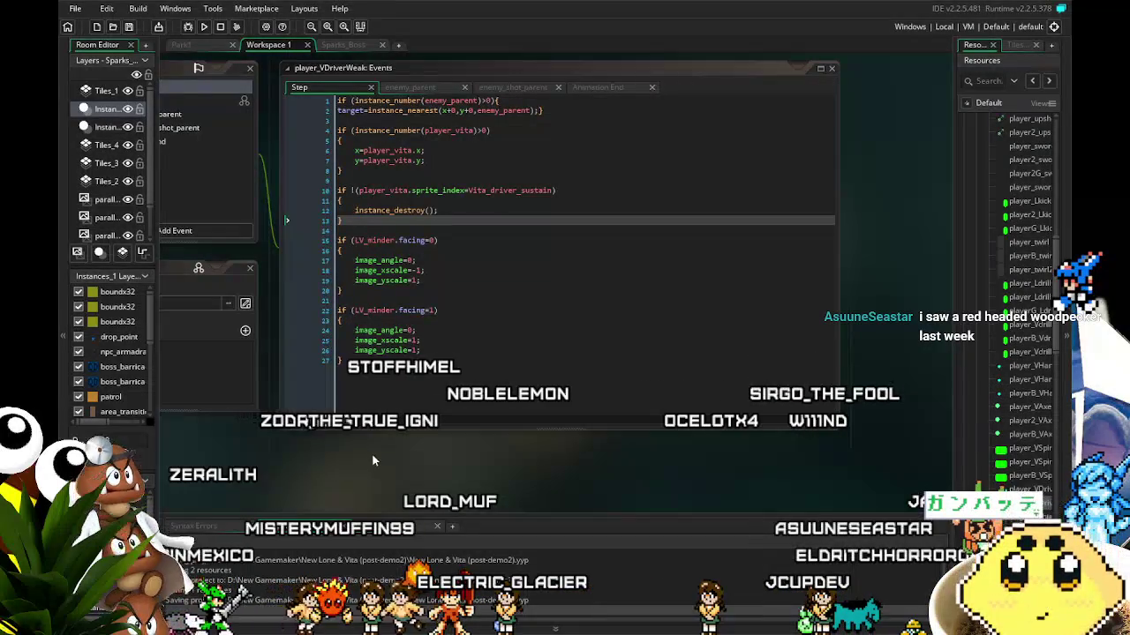
pyautogui.moveTo(401, 454); pyautogui.dragTo(387, 456)
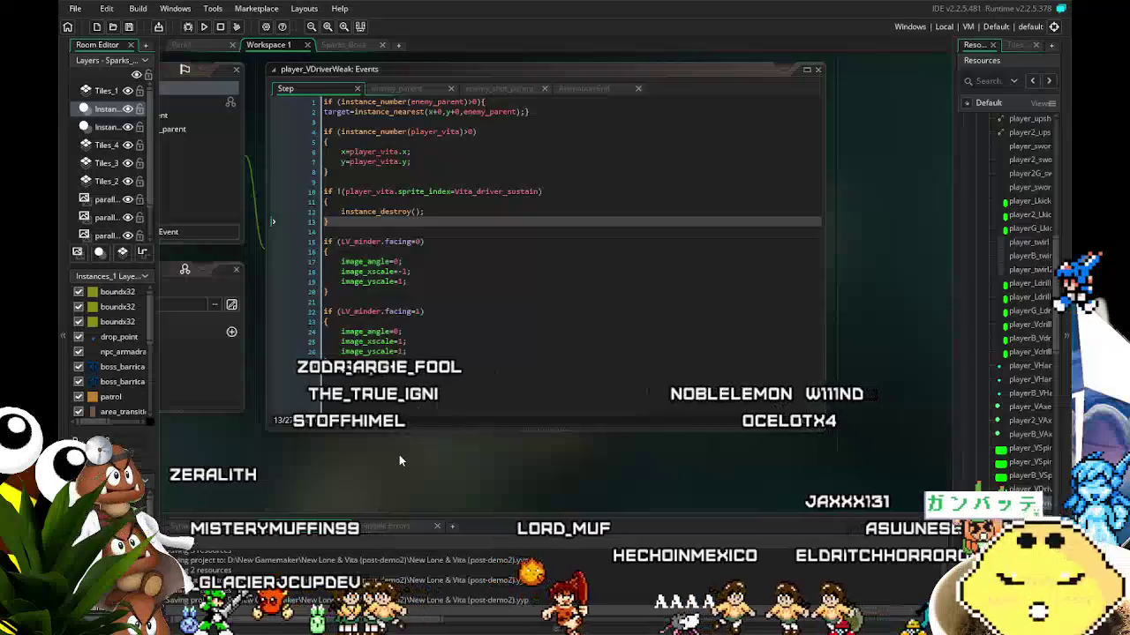
pyautogui.moveTo(399, 457); pyautogui.dragTo(378, 454)
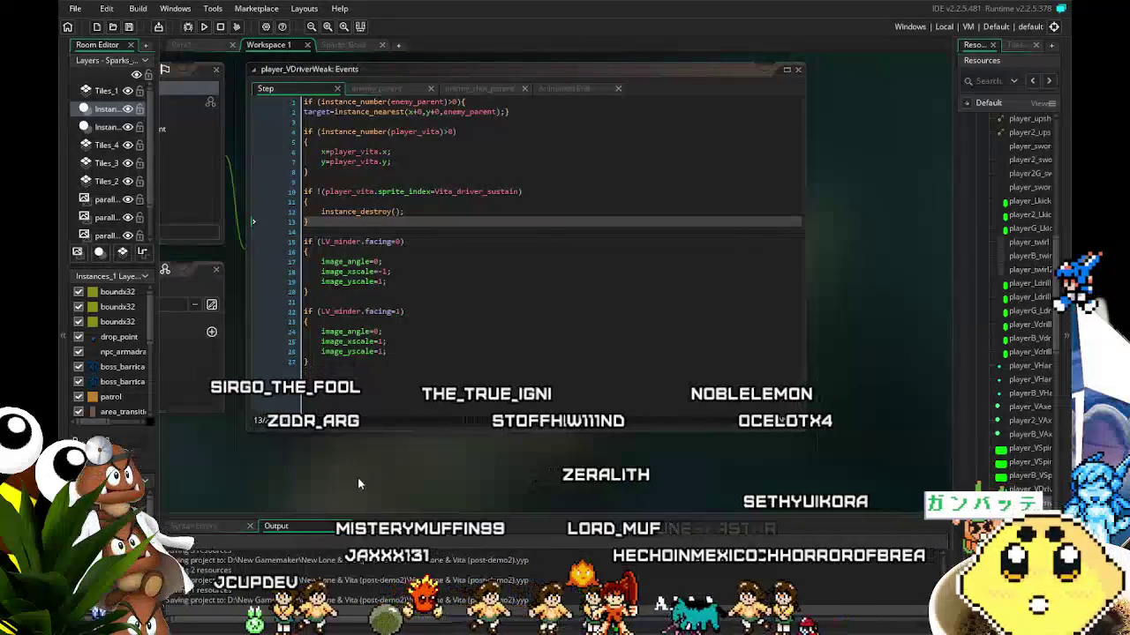
pyautogui.moveTo(357, 477)
pyautogui.mouseDown()
pyautogui.moveTo(320, 471)
pyautogui.moveTo(327, 452)
pyautogui.mouseUp()
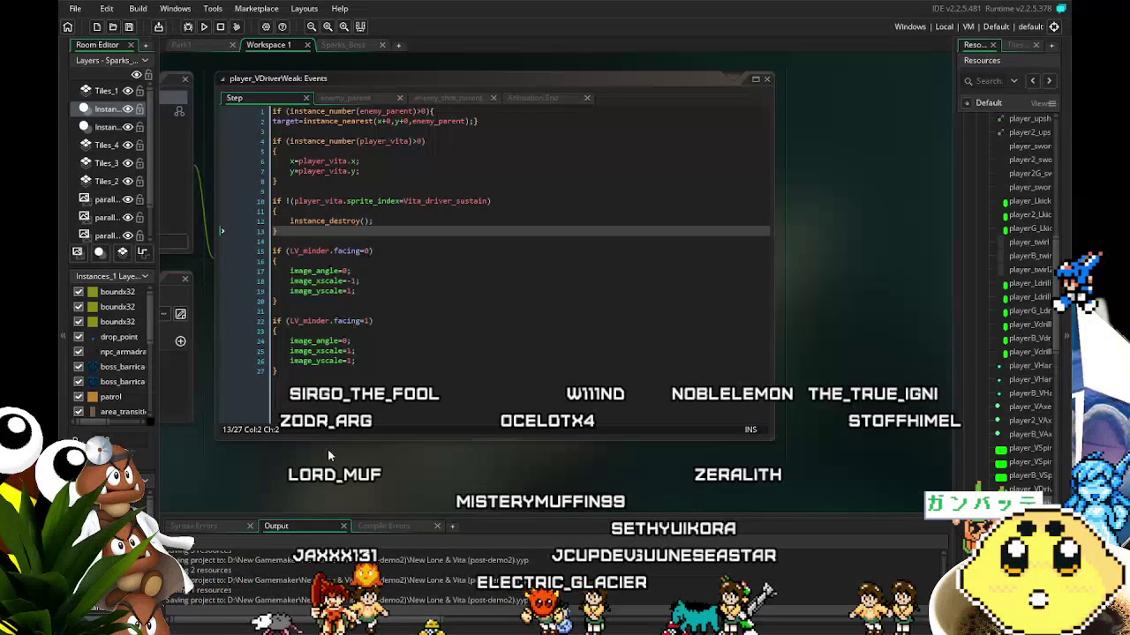
pyautogui.moveTo(304, 481); pyautogui.dragTo(328, 481)
pyautogui.click(460, 309)
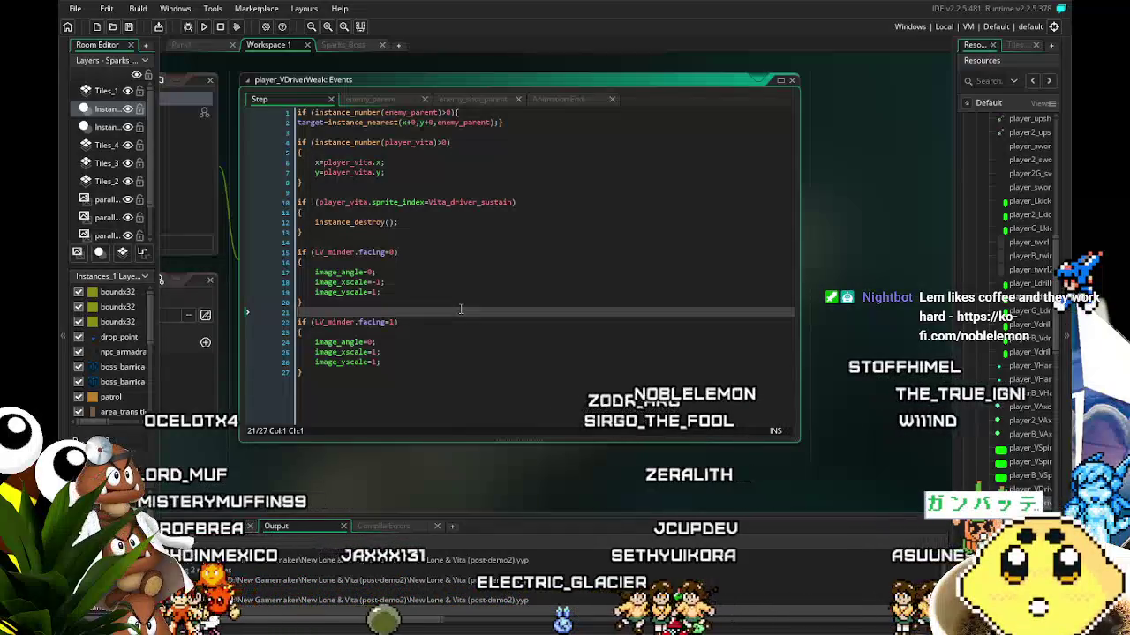
pyautogui.moveTo(302, 460); pyautogui.dragTo(342, 464)
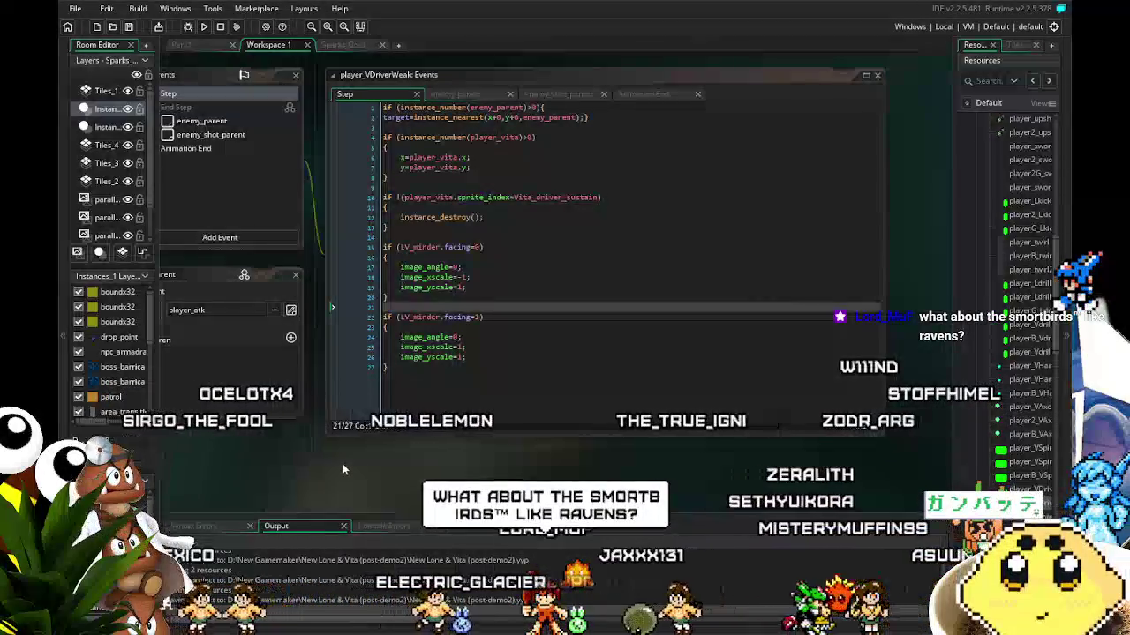
pyautogui.moveTo(371, 481); pyautogui.dragTo(391, 468)
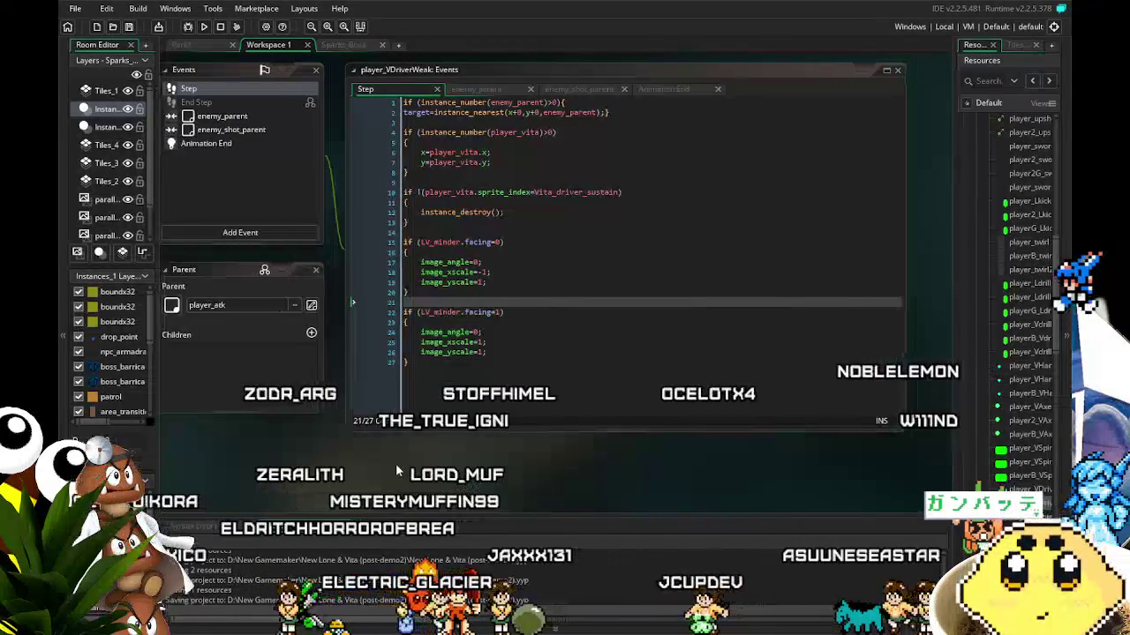
pyautogui.click(494, 321)
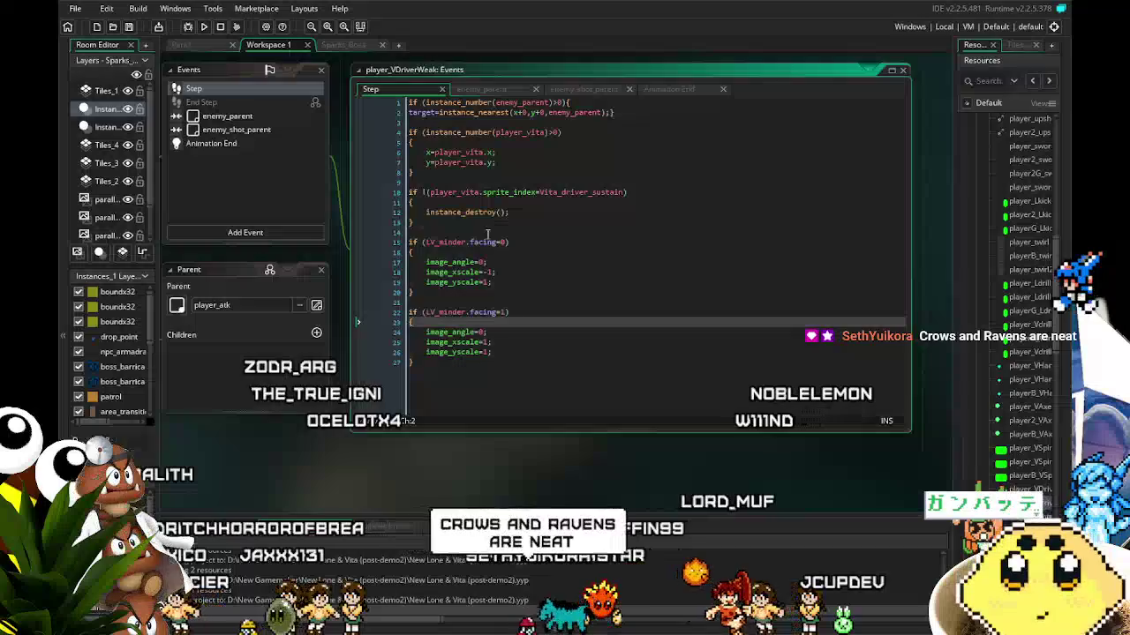
pyautogui.moveTo(473, 323); pyautogui.dragTo(505, 312)
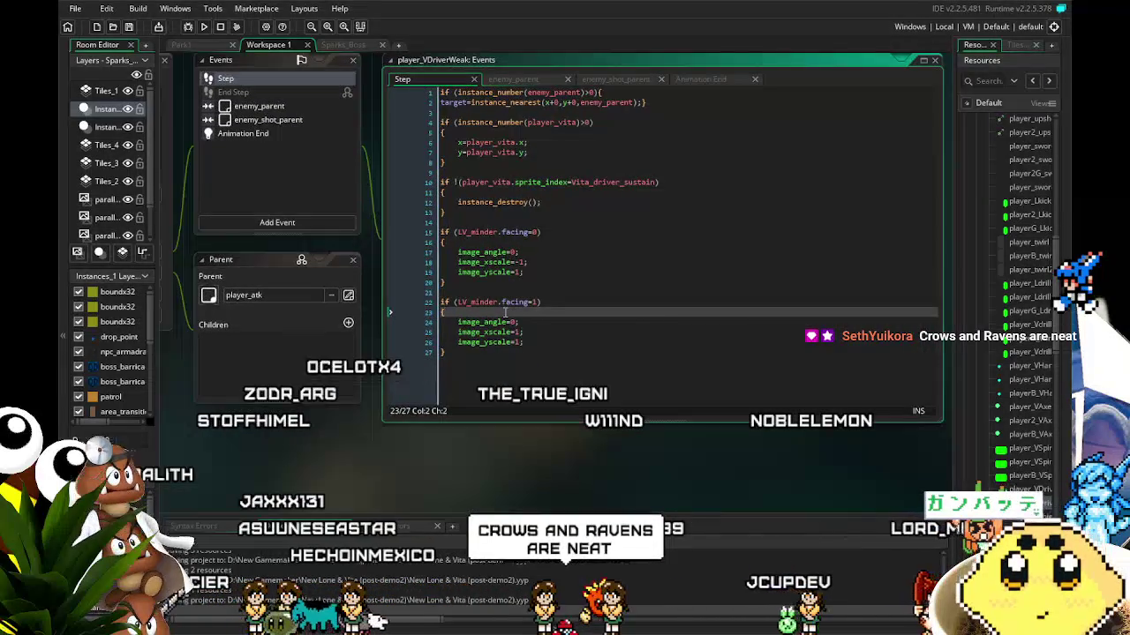
pyautogui.moveTo(506, 312); pyautogui.dragTo(486, 308)
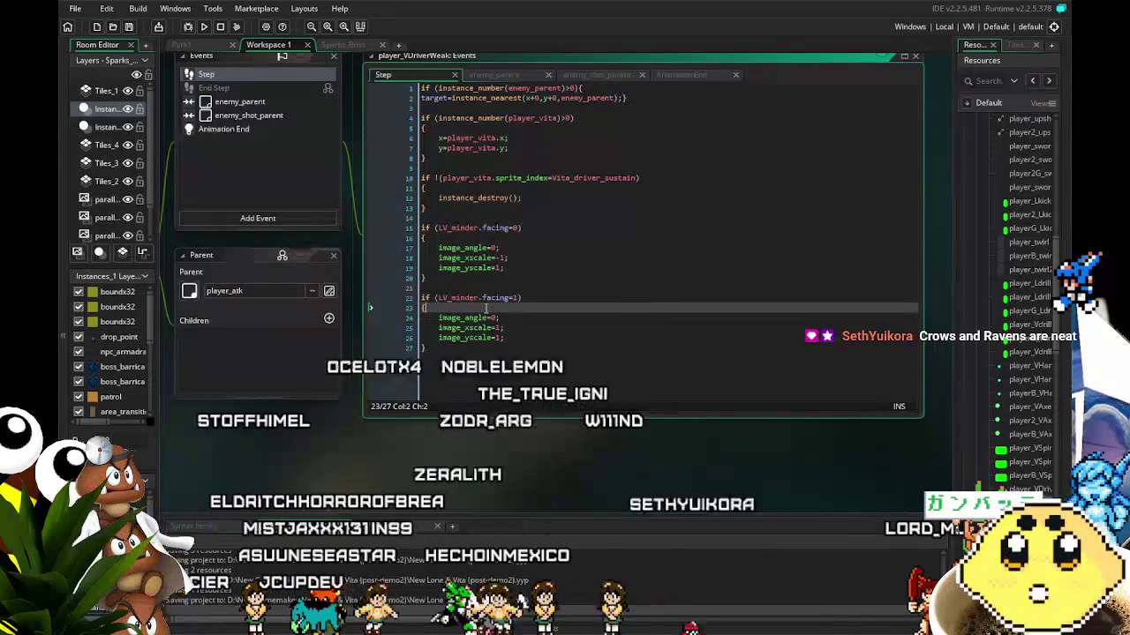
pyautogui.moveTo(487, 308); pyautogui.dragTo(483, 312)
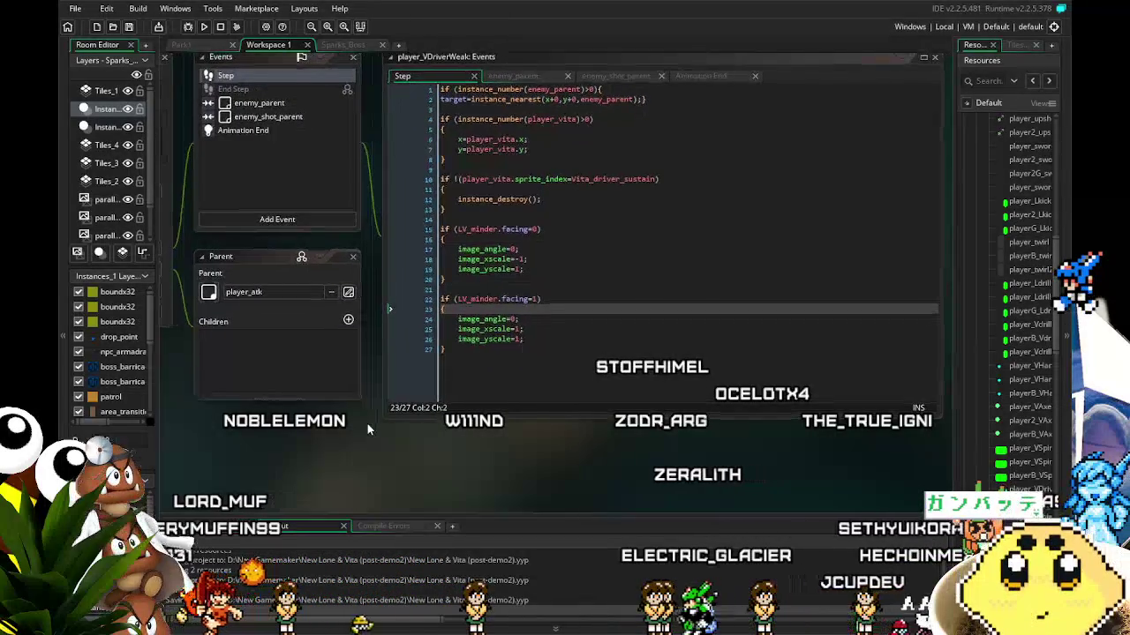
pyautogui.click(278, 118)
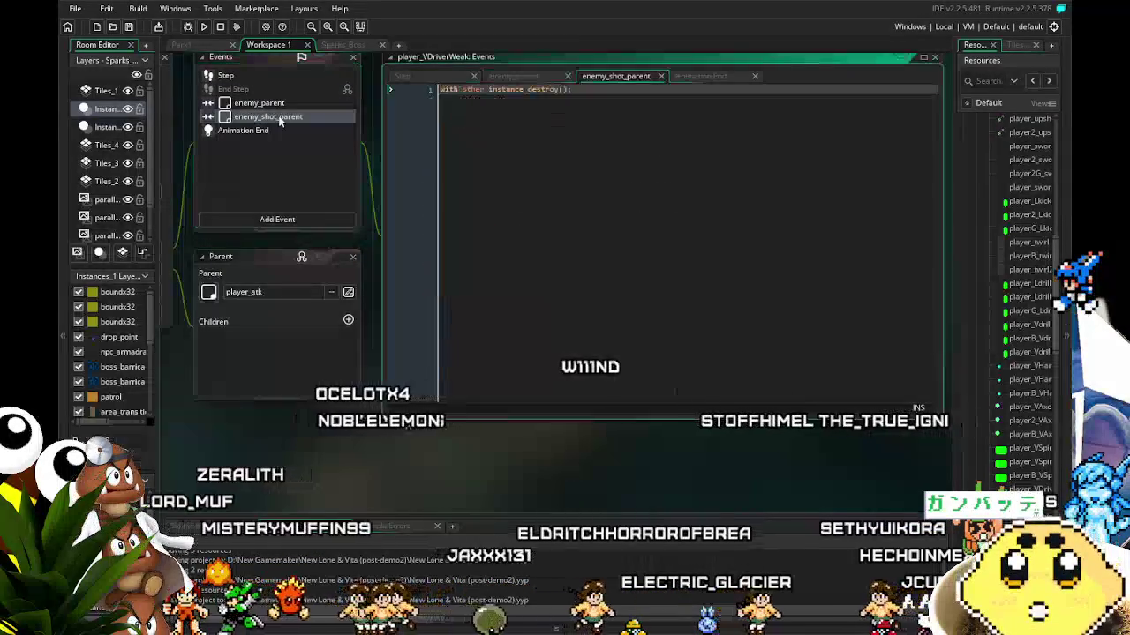
pyautogui.click(273, 76)
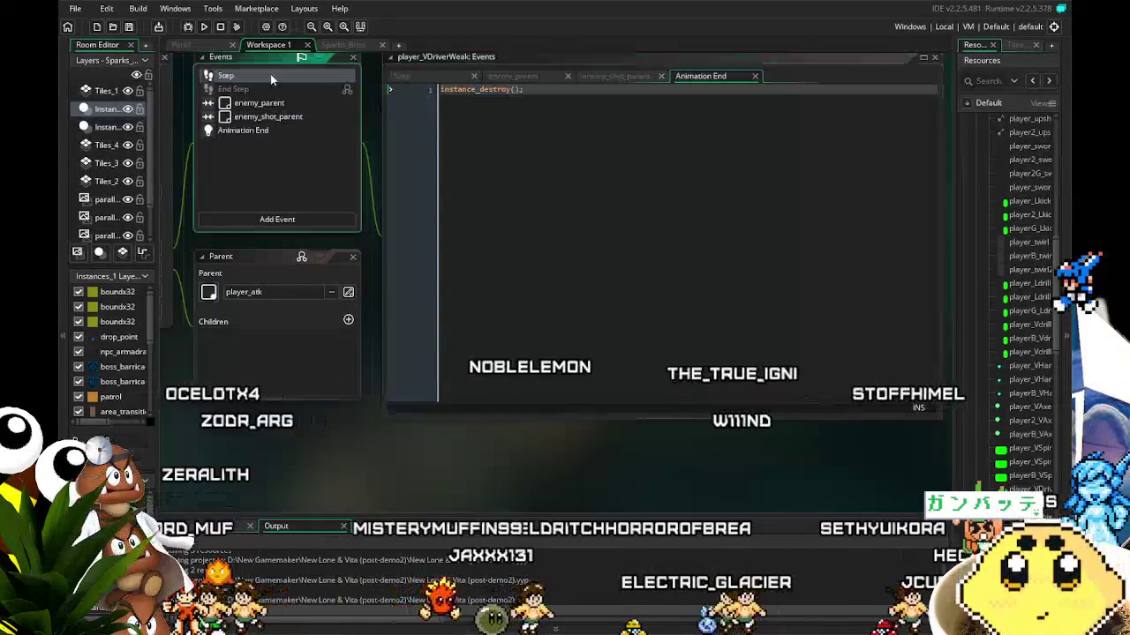
pyautogui.hscroll(1, 470, 147)
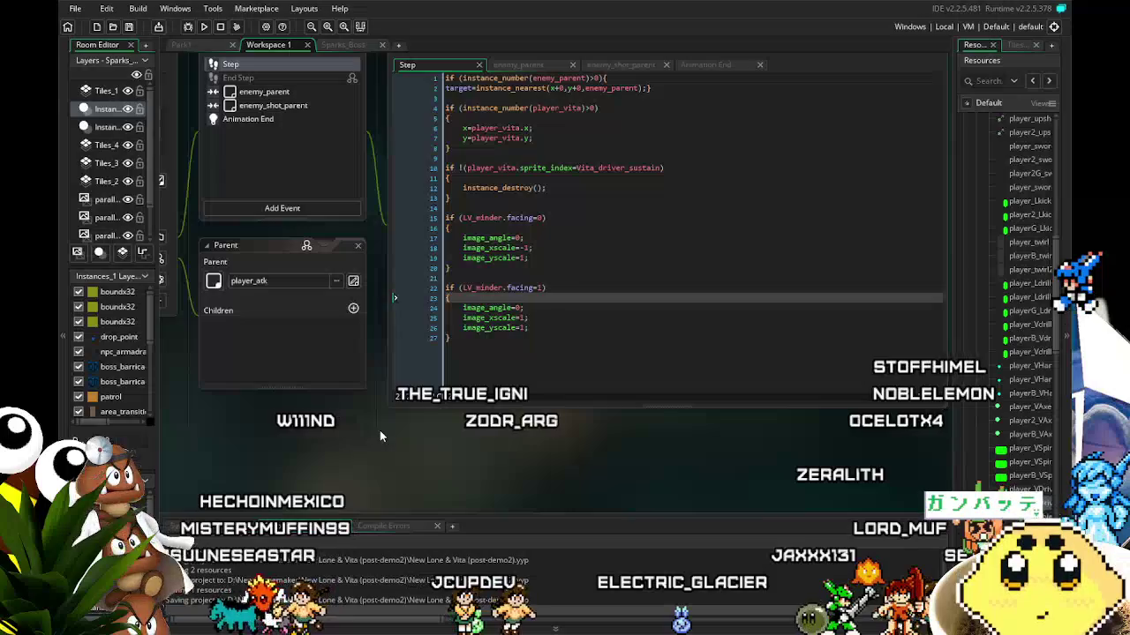
pyautogui.moveTo(365, 447); pyautogui.dragTo(334, 454)
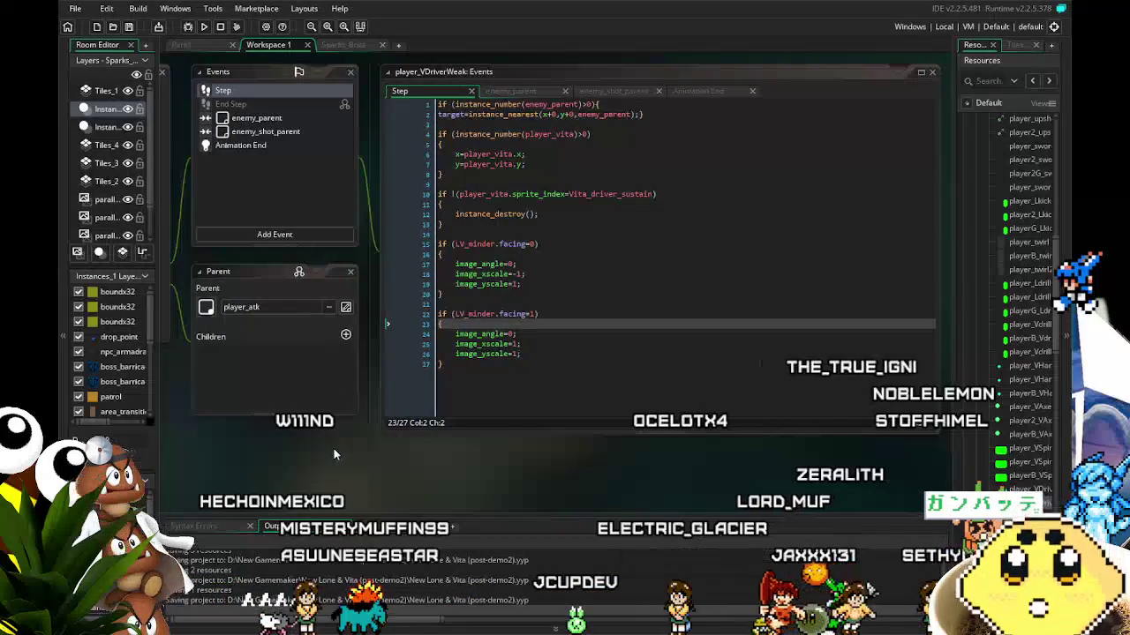
pyautogui.click(265, 118)
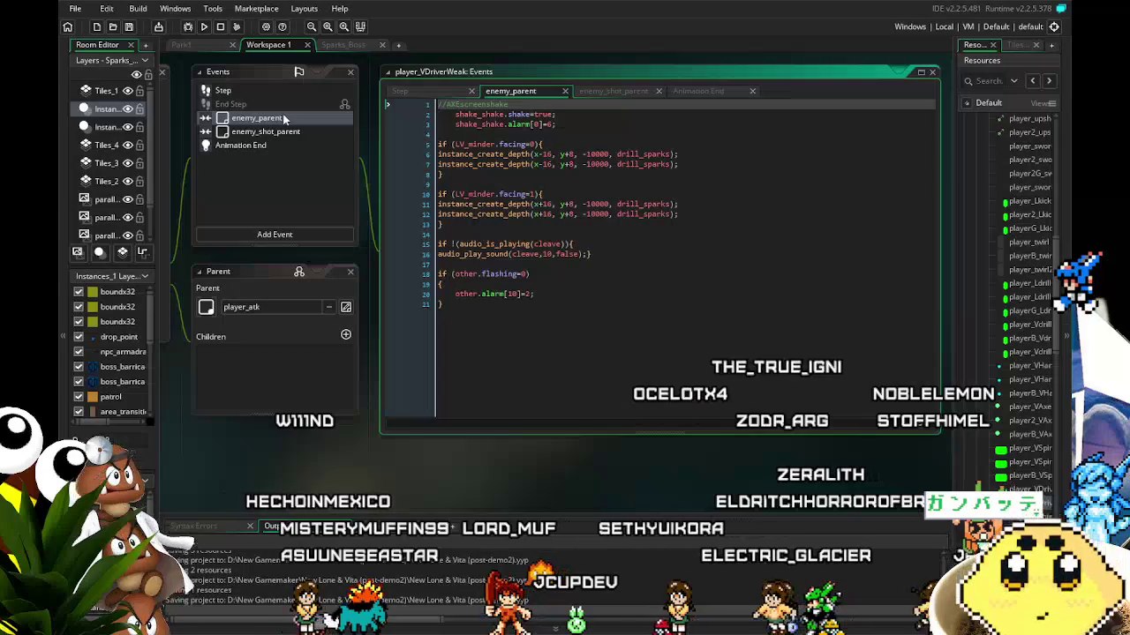
pyautogui.click(244, 93)
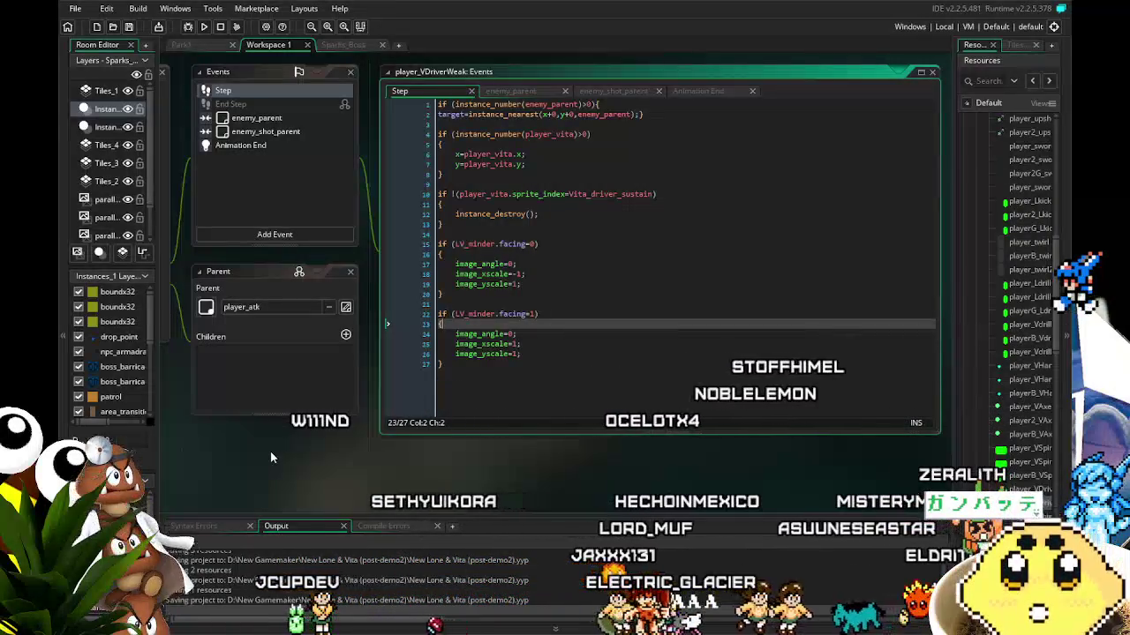
pyautogui.click(396, 320)
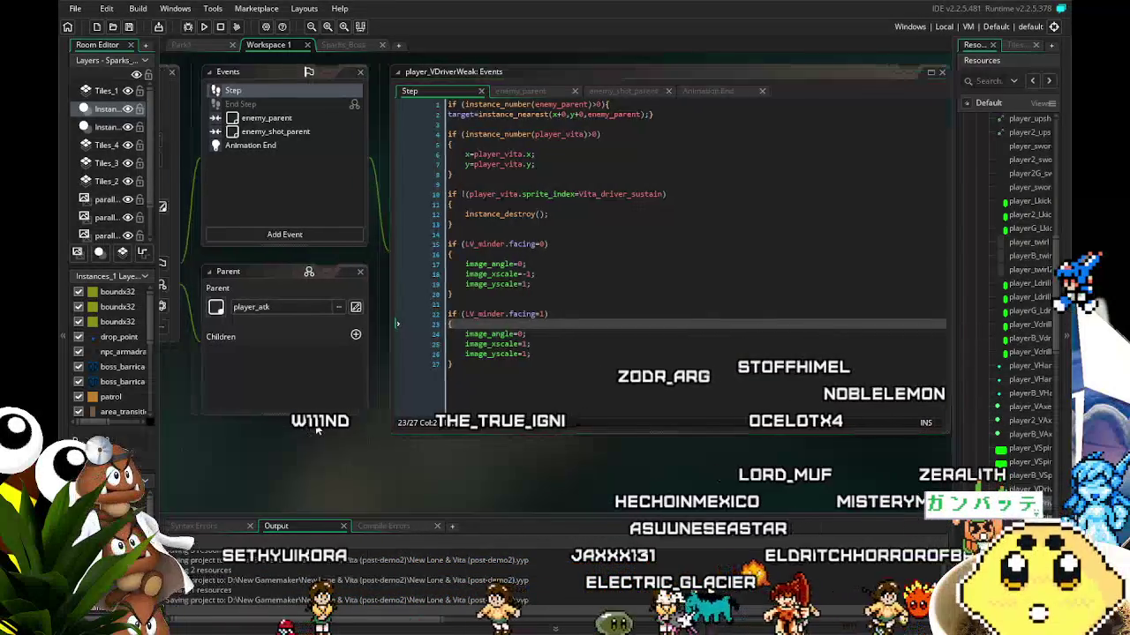
pyautogui.click(279, 124)
pyautogui.click(282, 131)
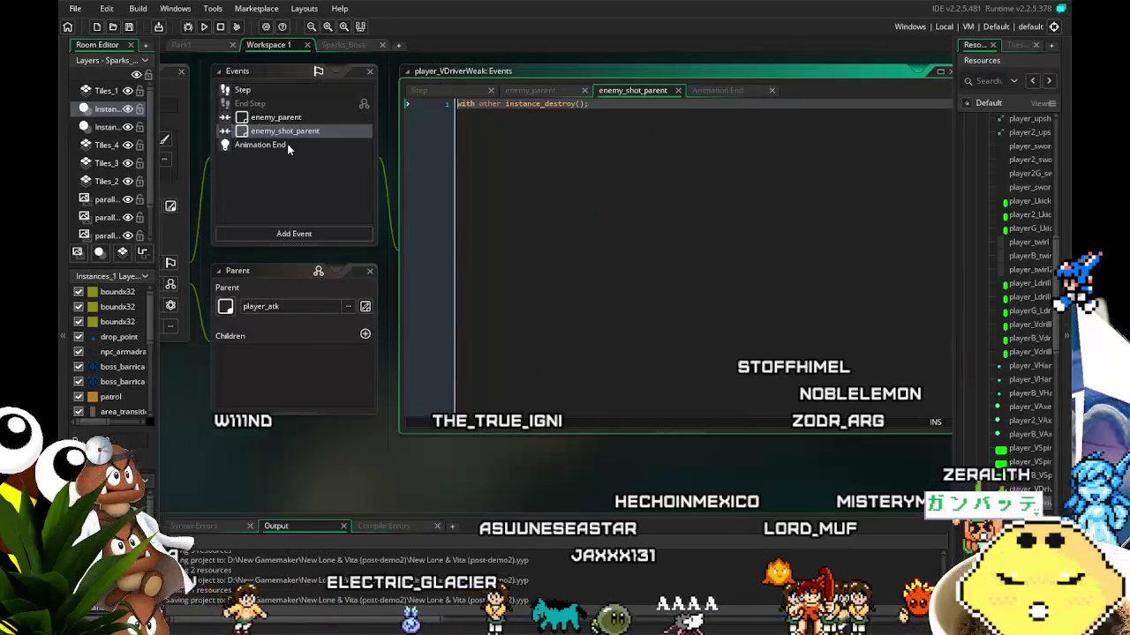
pyautogui.click(293, 150)
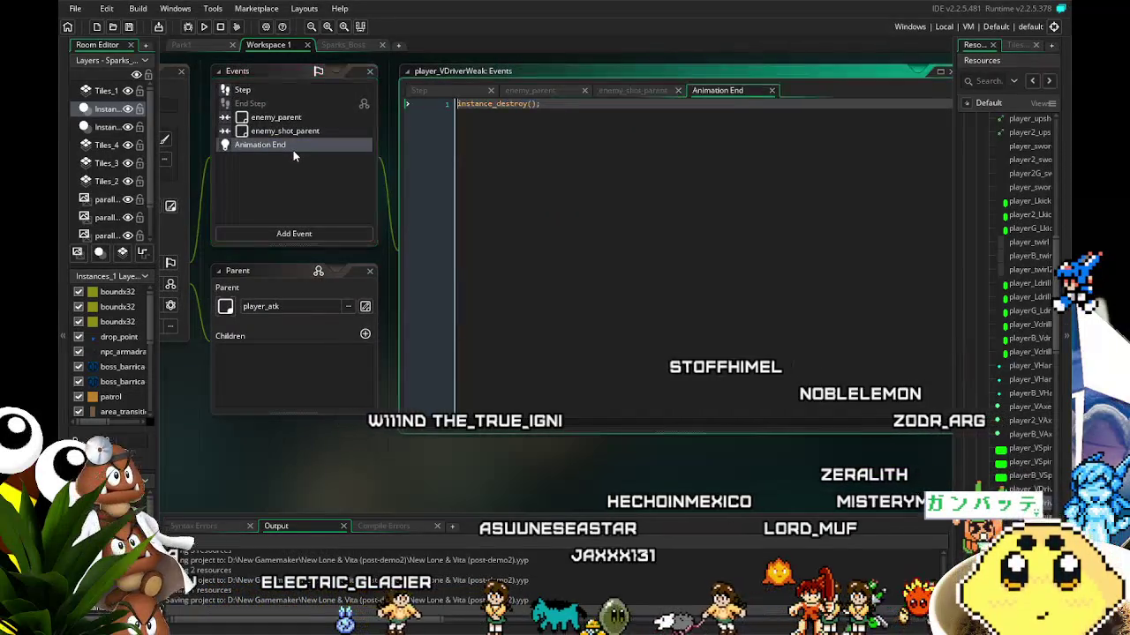
pyautogui.click(301, 131)
pyautogui.click(256, 90)
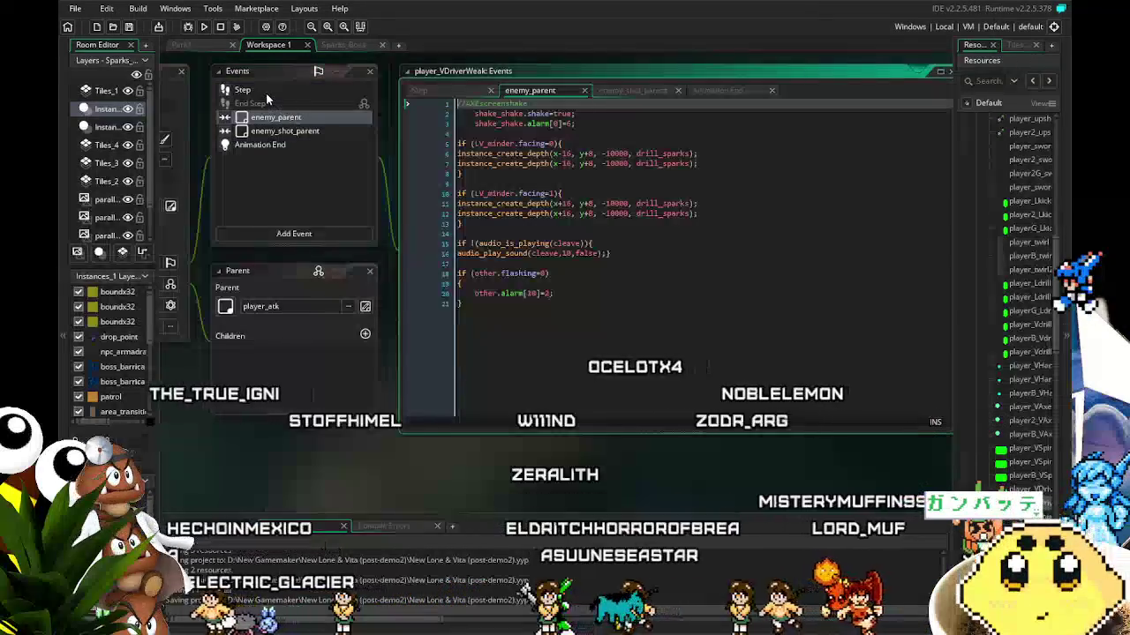
pyautogui.click(548, 322)
pyautogui.moveTo(548, 318)
pyautogui.mouseDown()
pyautogui.moveTo(570, 291)
pyautogui.moveTo(729, 289)
pyautogui.mouseUp()
pyautogui.moveTo(578, 291)
pyautogui.mouseDown()
pyautogui.moveTo(477, 265)
pyautogui.moveTo(461, 183)
pyautogui.mouseUp()
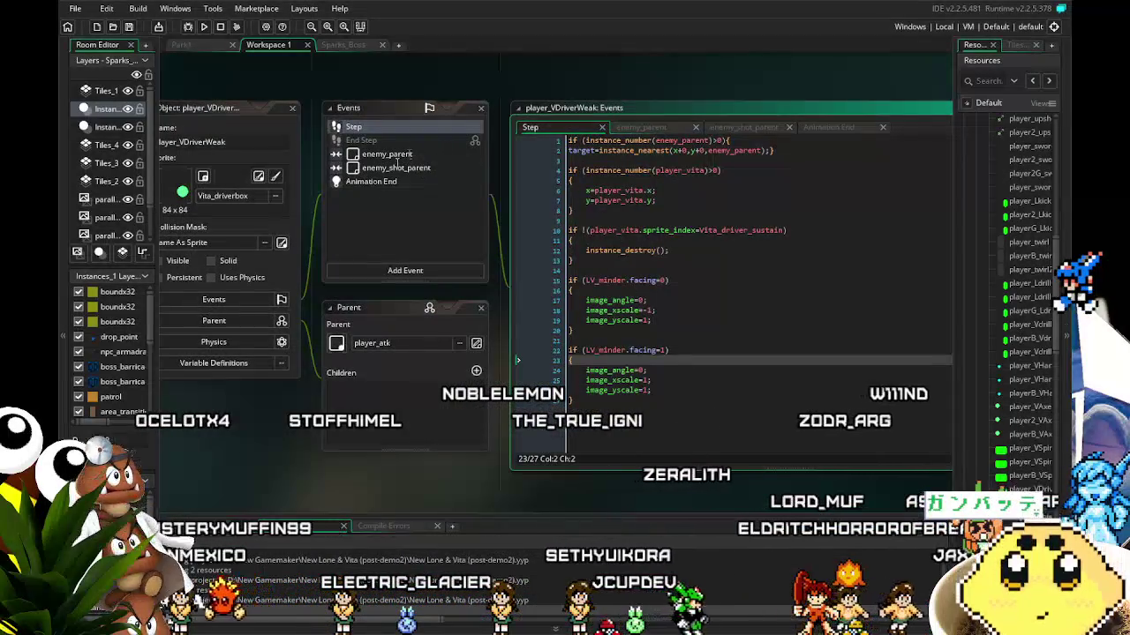
# - Change line 10's sprite check from Vita_driver_sustain to Vita_driver and save the Step code
pyautogui.click(394, 188)
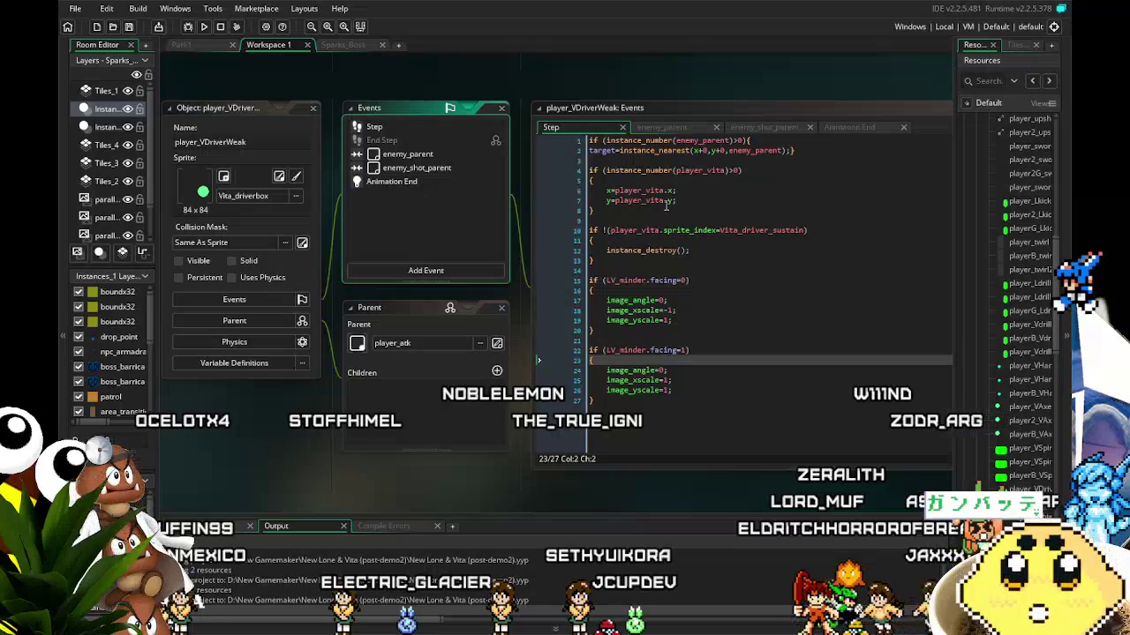
pyautogui.click(806, 229)
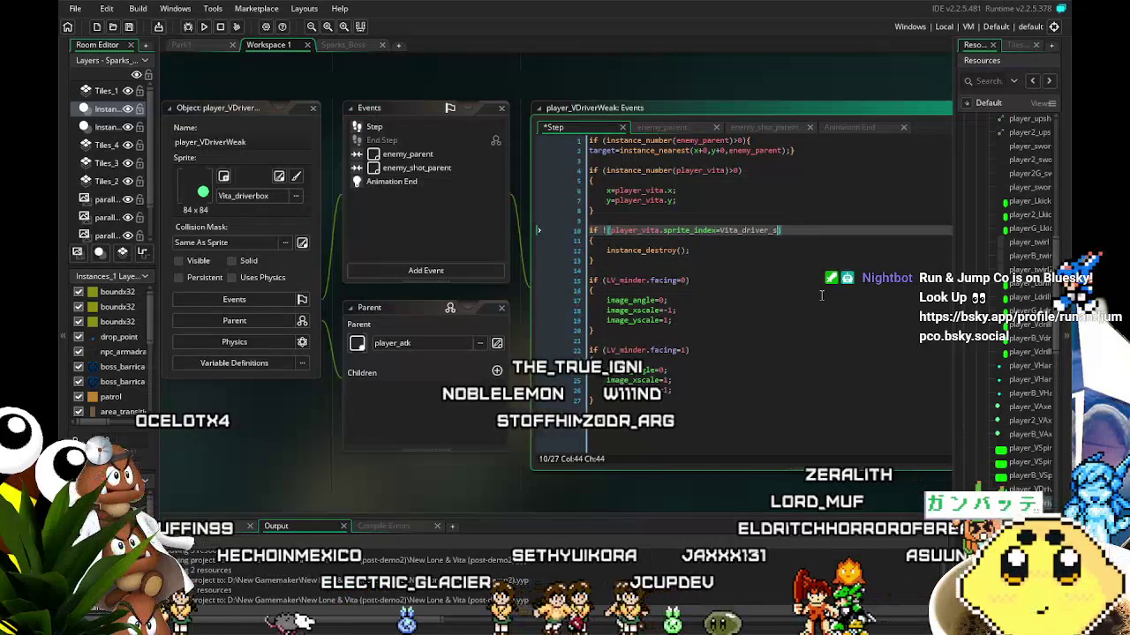
pyautogui.press('BackSpace')
pyautogui.press('BackSpace')
pyautogui.press('BackSpace')
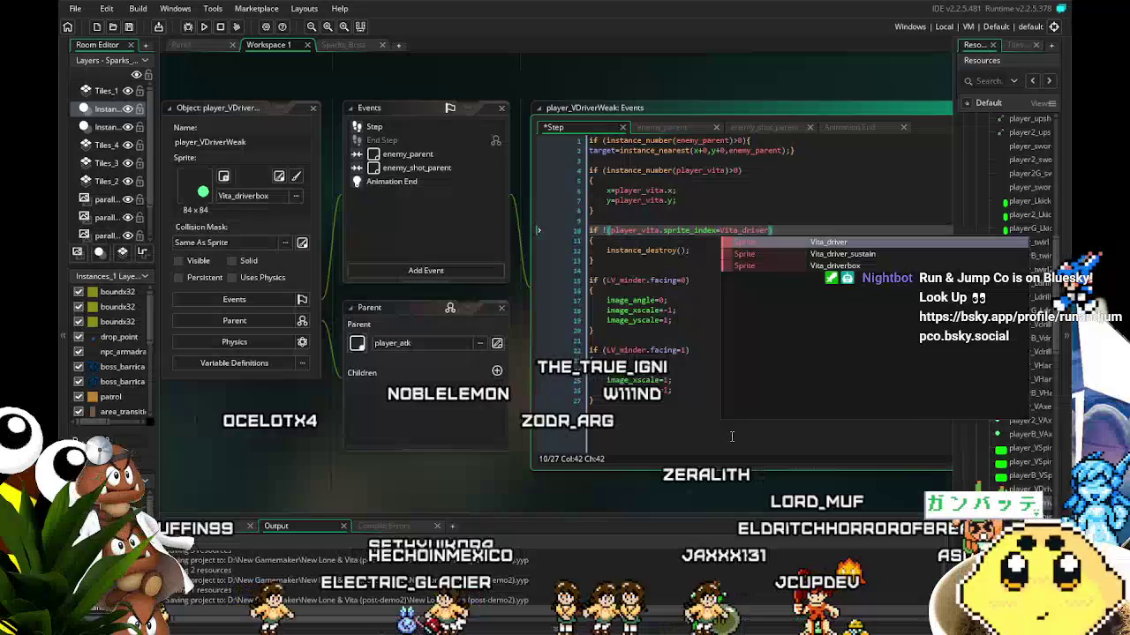
pyautogui.click(690, 401)
pyautogui.click(129, 26)
# - Build and run the game
pyautogui.moveTo(237, 419); pyautogui.dragTo(266, 409)
pyautogui.scroll(-1, 266, 410)
pyautogui.moveTo(249, 398); pyautogui.dragTo(240, 405)
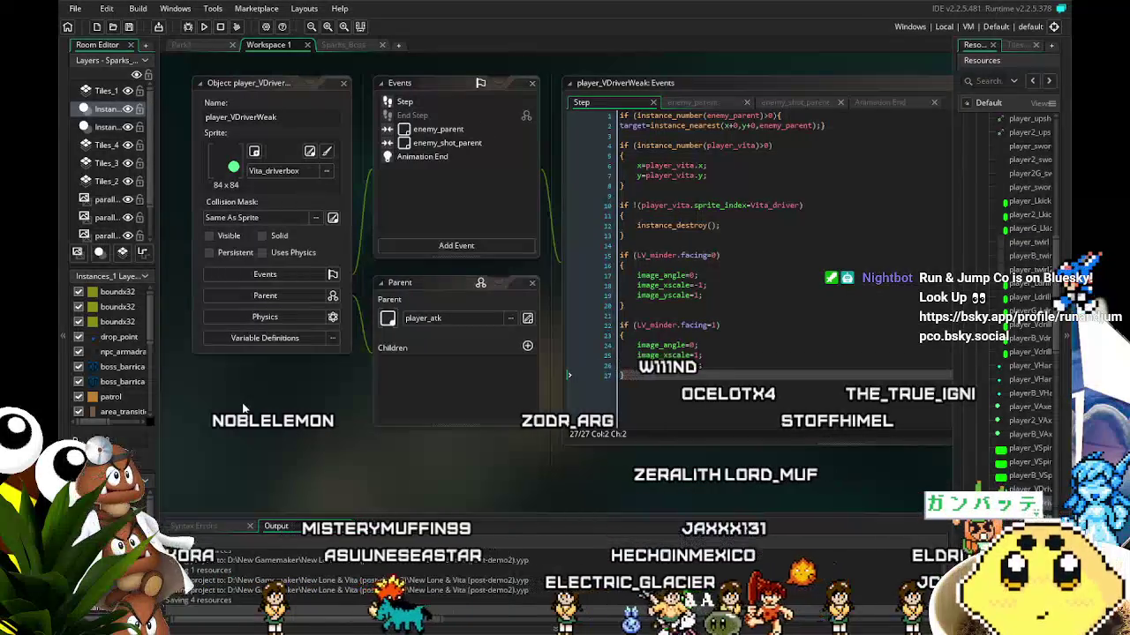
pyautogui.click(205, 28)
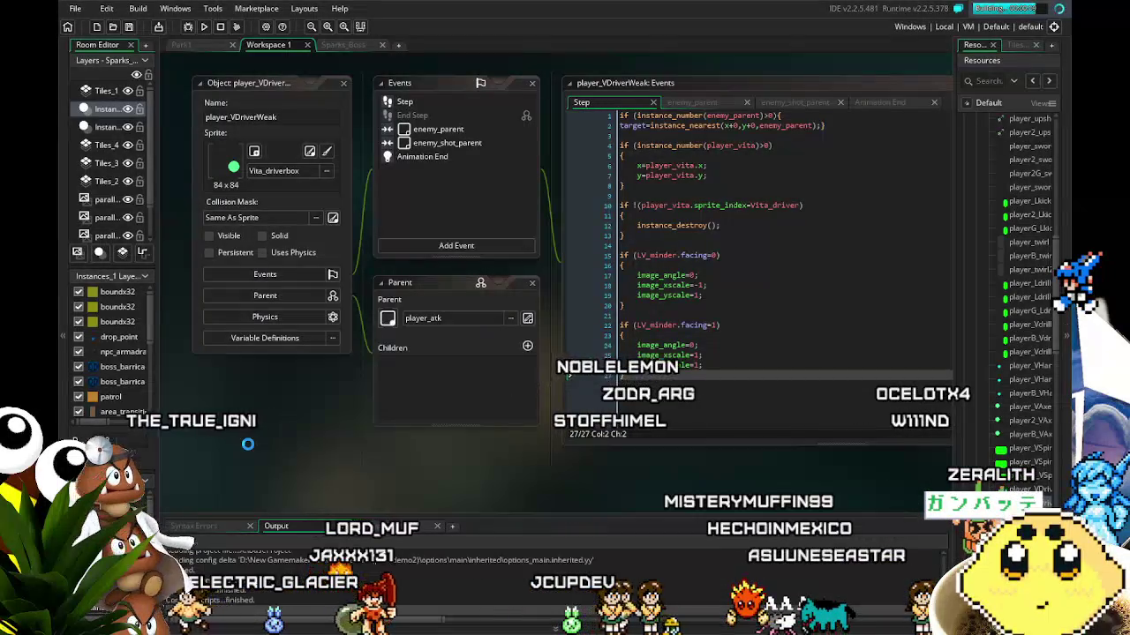
# - Pan the workspace left while the project compiles
pyautogui.moveTo(328, 458); pyautogui.dragTo(310, 453)
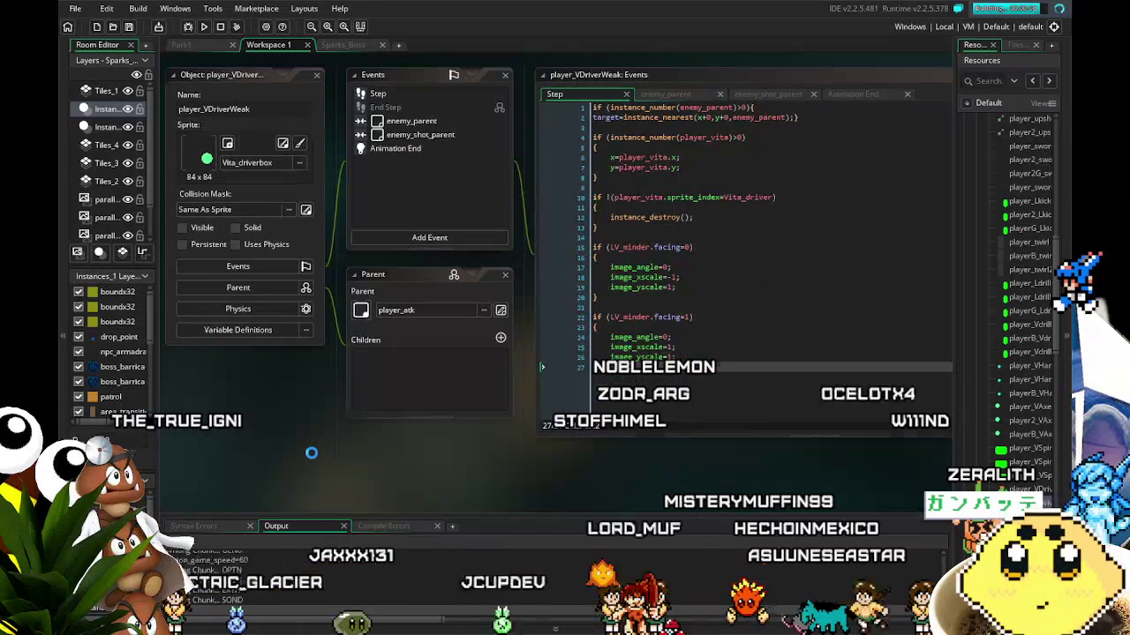
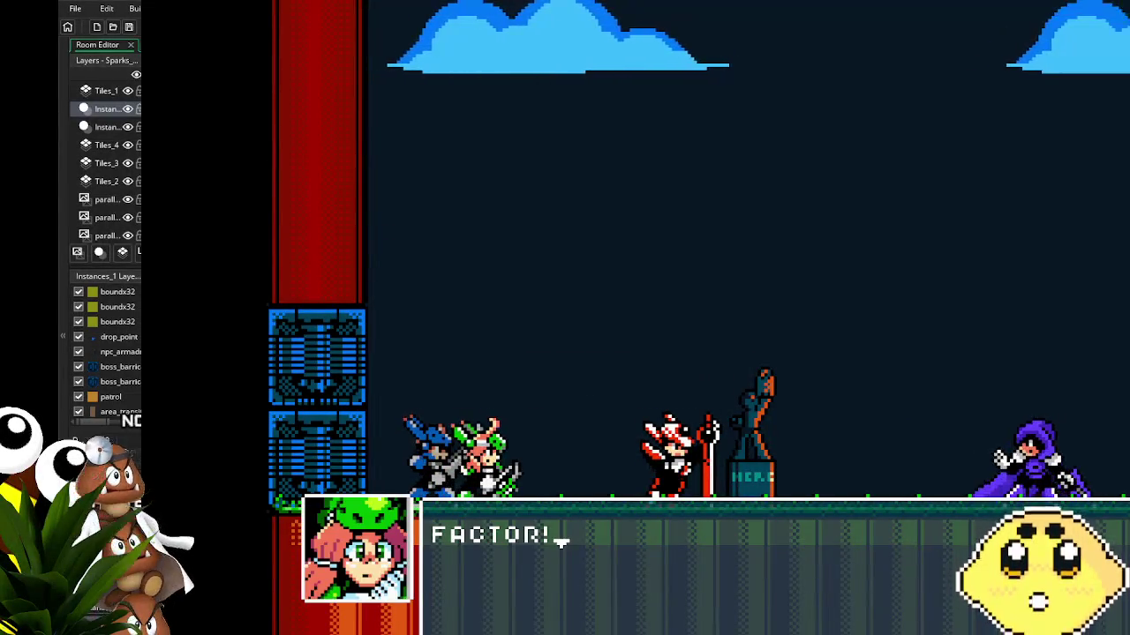
# - Advance through the cutscene and post-fight dialogue, then close the running game with Escape
pyautogui.press('z')
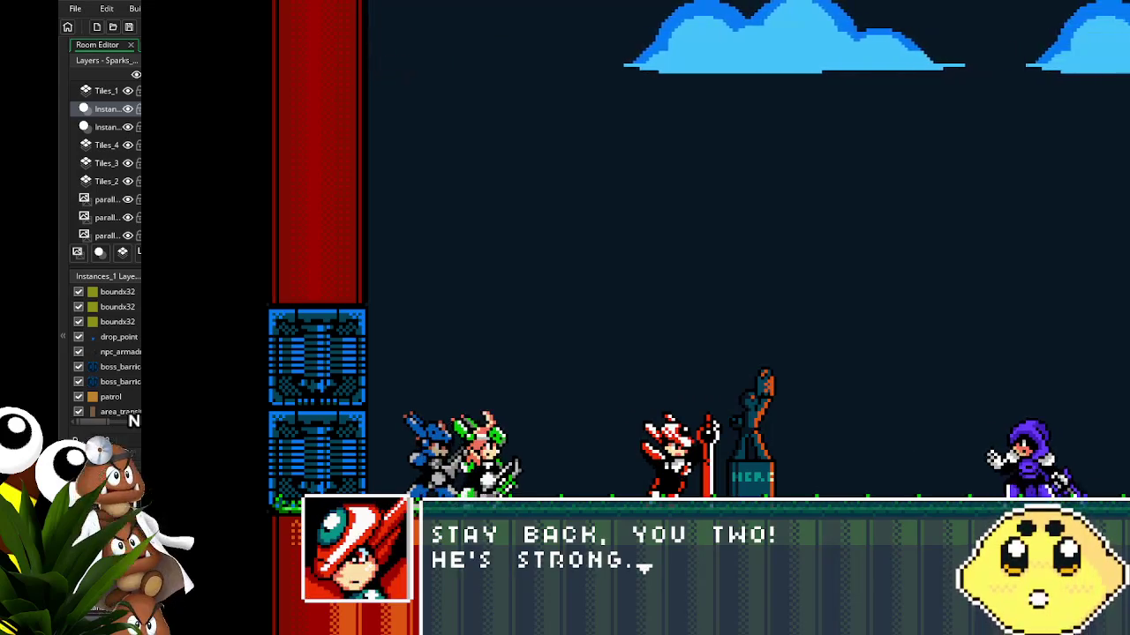
pyautogui.press('z')
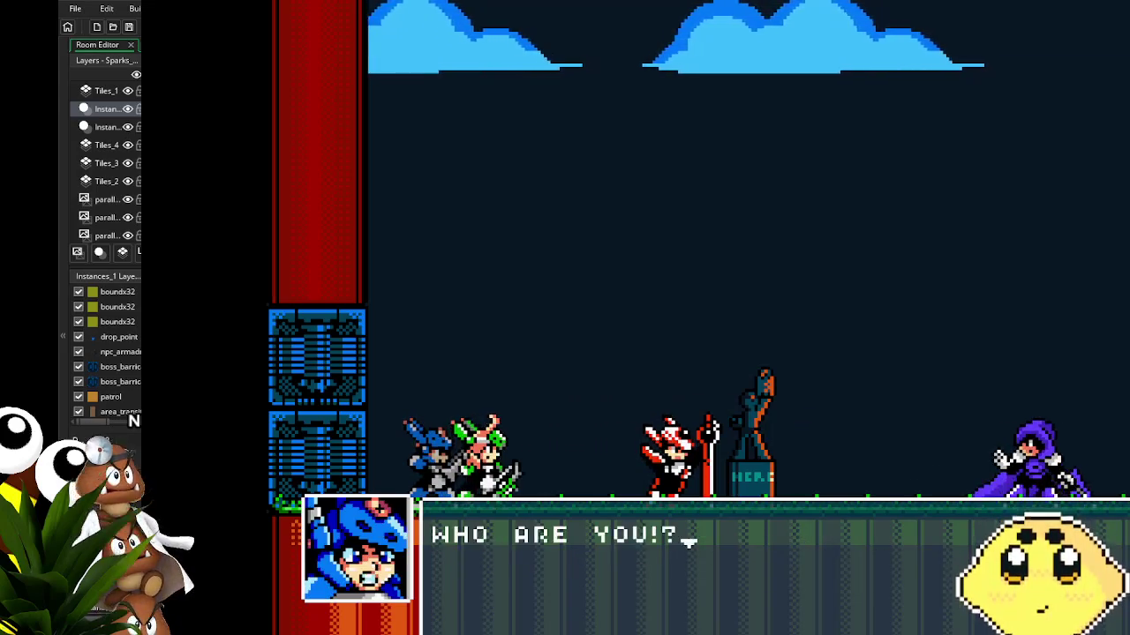
pyautogui.press('z')
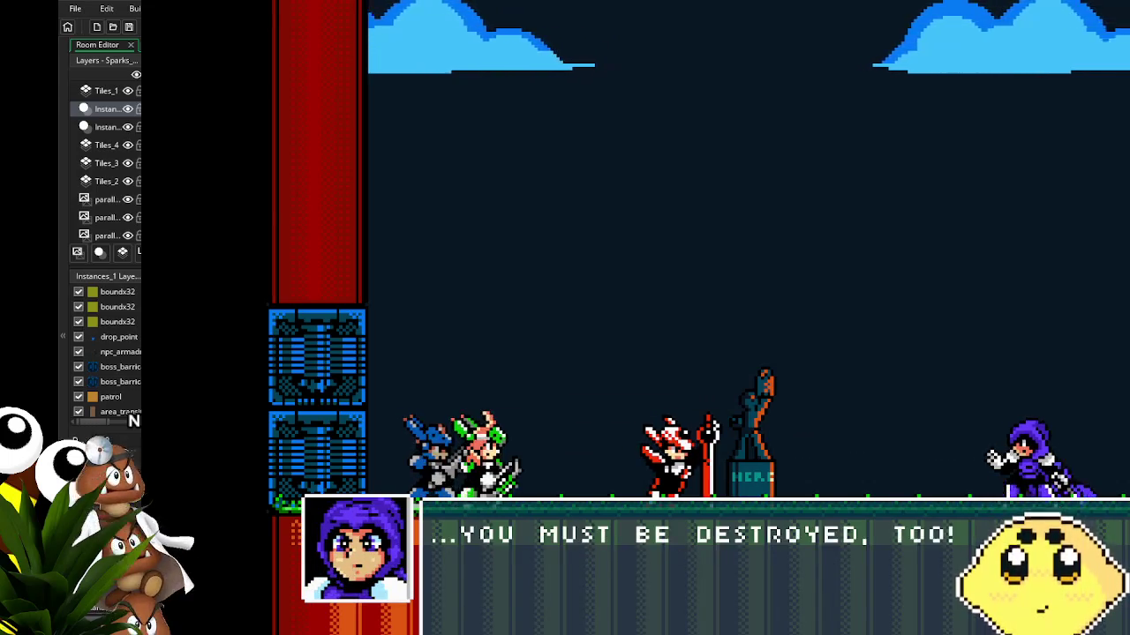
pyautogui.press('z')
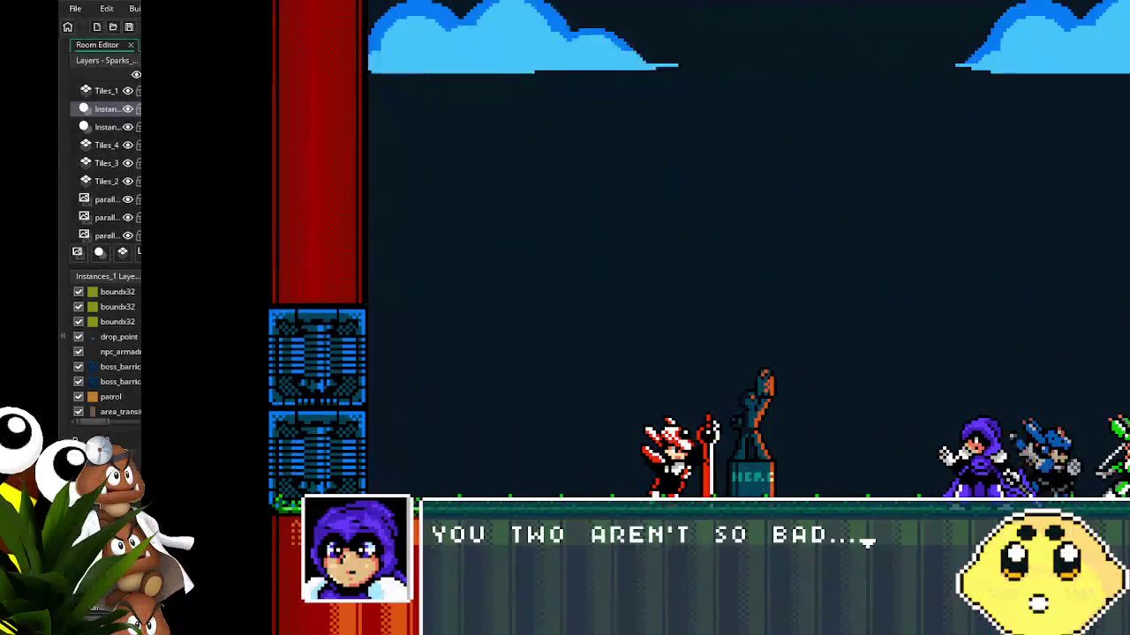
pyautogui.press('z')
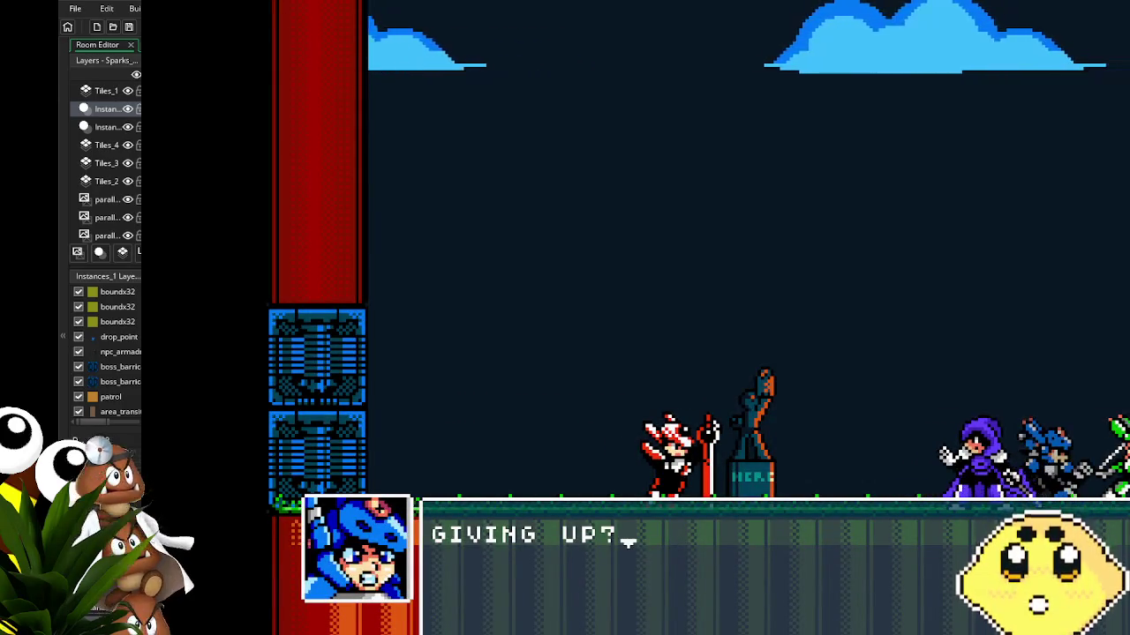
pyautogui.press('Escape')
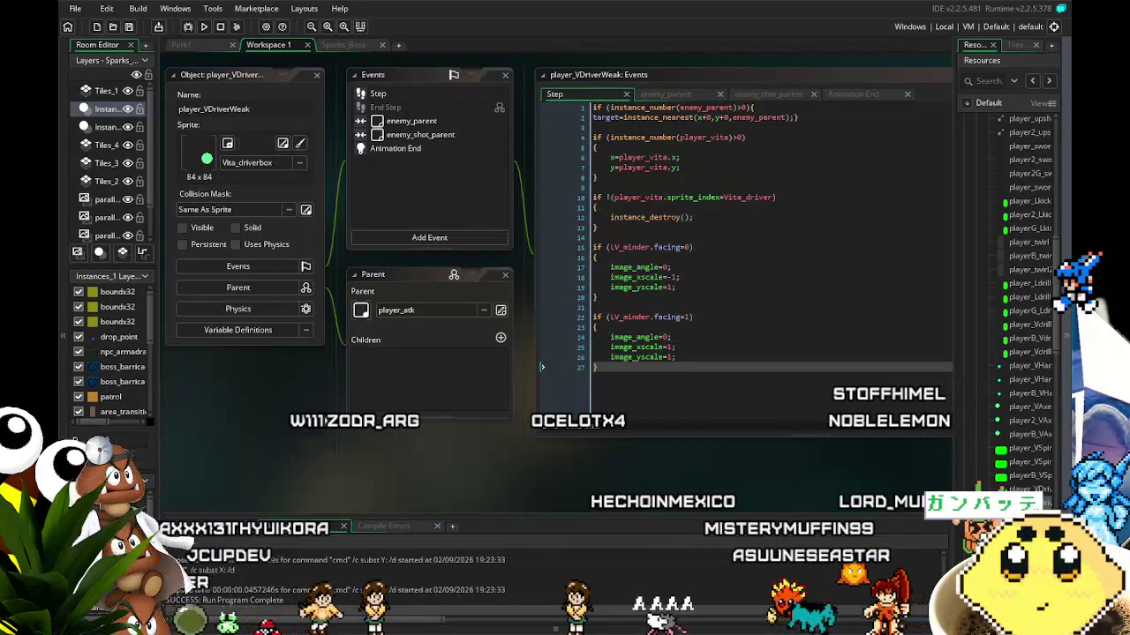
pyautogui.moveTo(307, 493); pyautogui.dragTo(295, 503)
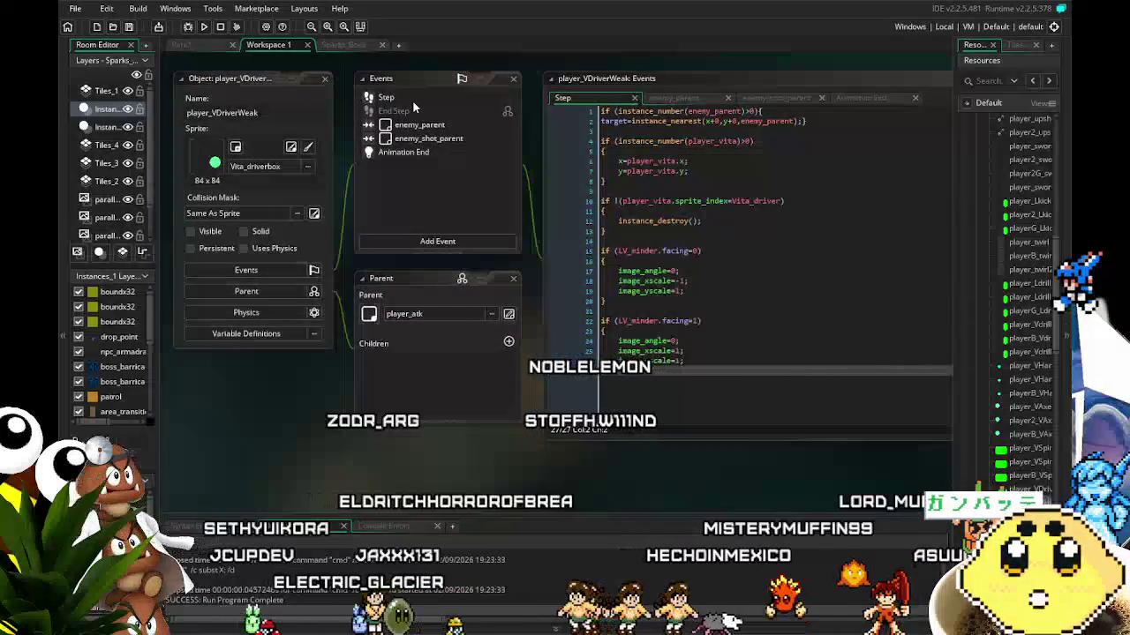
pyautogui.click(387, 99)
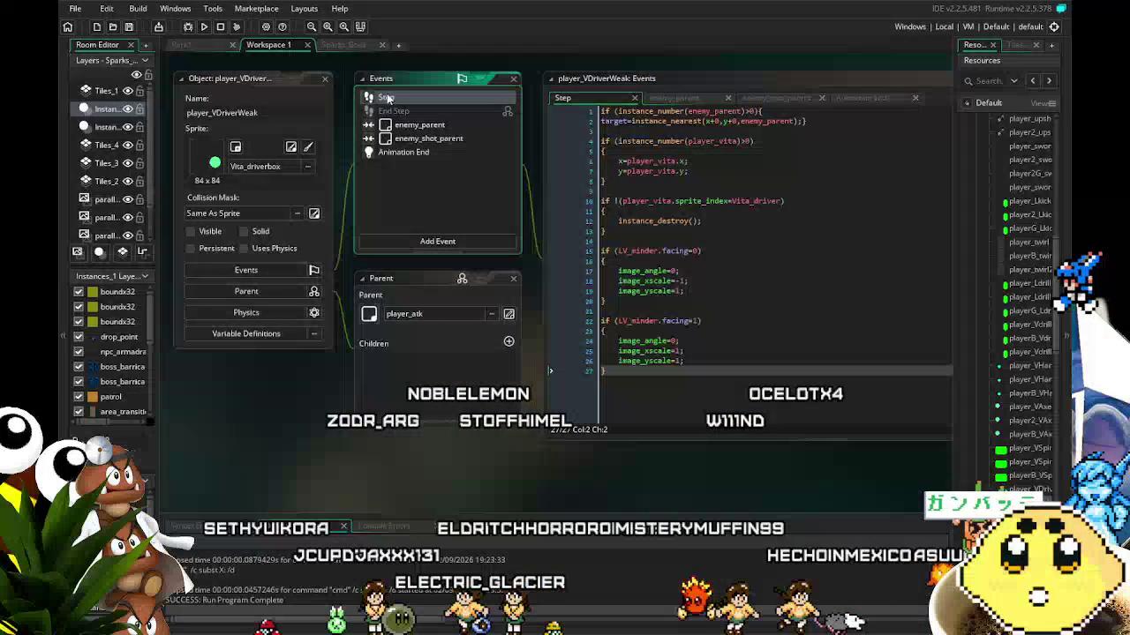
pyautogui.click(414, 137)
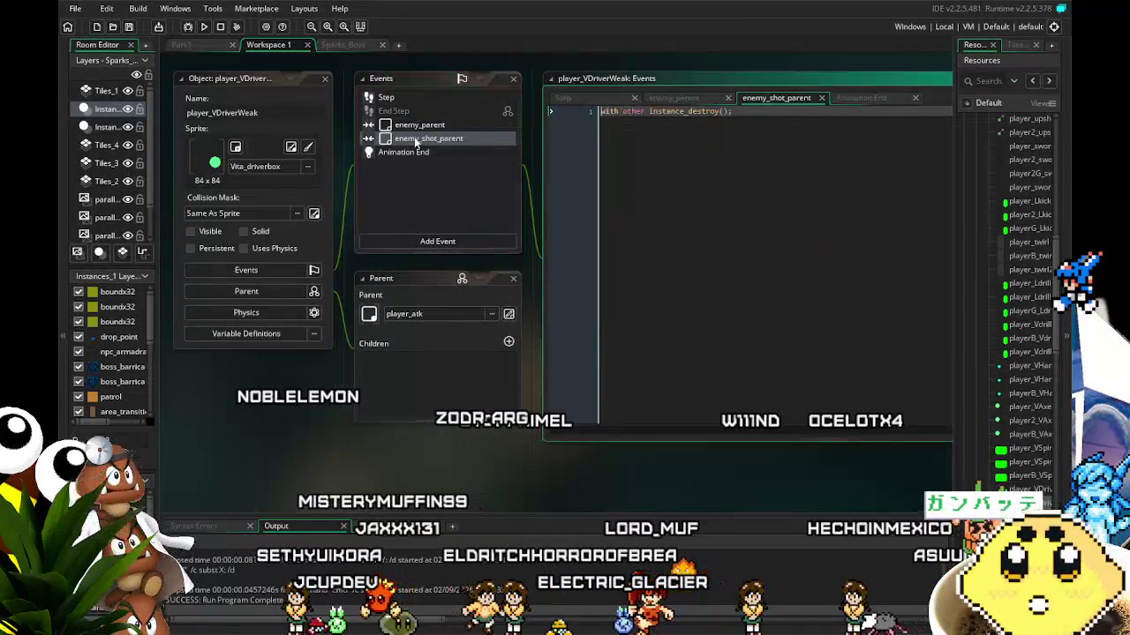
pyautogui.click(413, 99)
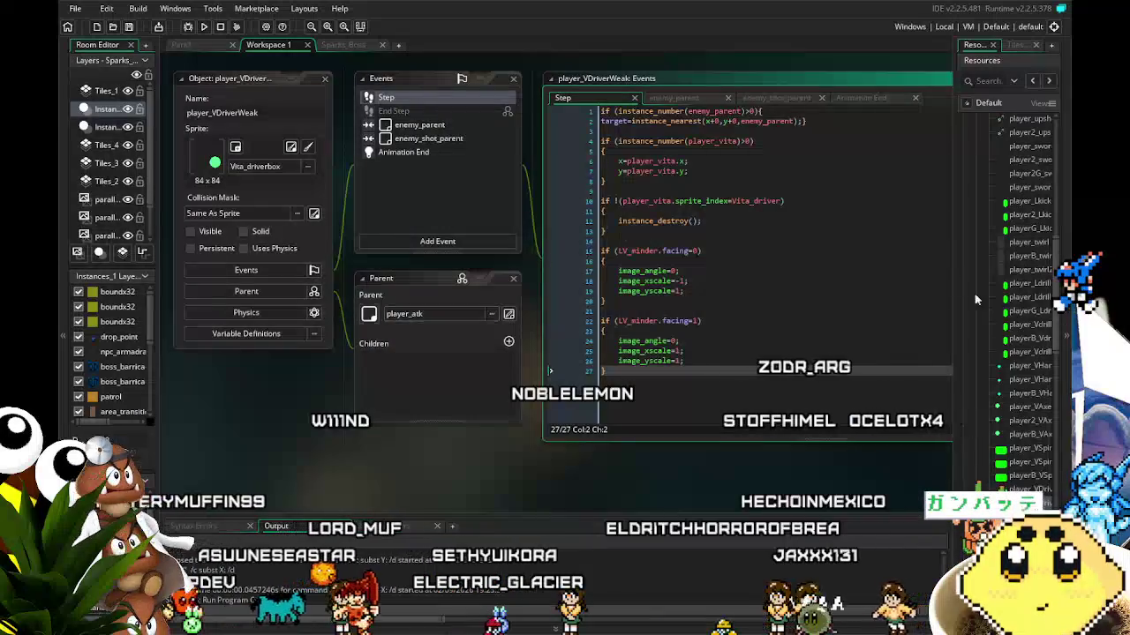
pyautogui.scroll(5, 994, 379)
pyautogui.scroll(-8, 995, 380)
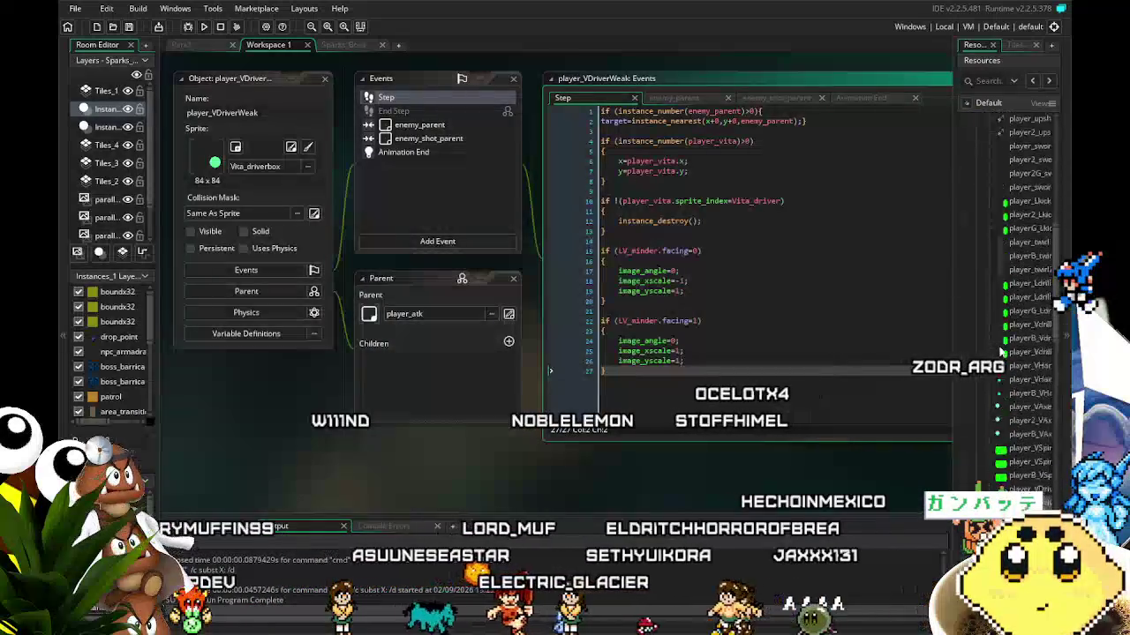
pyautogui.scroll(-8, 1000, 351)
# - Open the player_vita object and bring its Vita_driver_sustain code into view
pyautogui.scroll(-5, 1000, 351)
pyautogui.doubleClick(1006, 351)
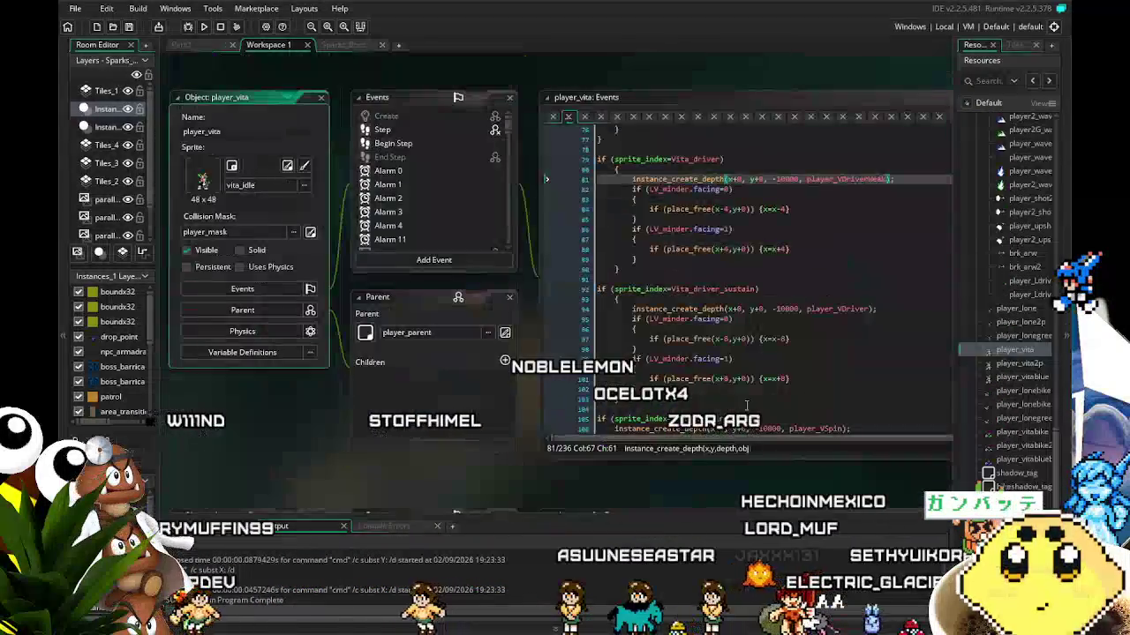
pyautogui.moveTo(510, 473); pyautogui.dragTo(367, 471)
pyautogui.scroll(-2, 578, 366)
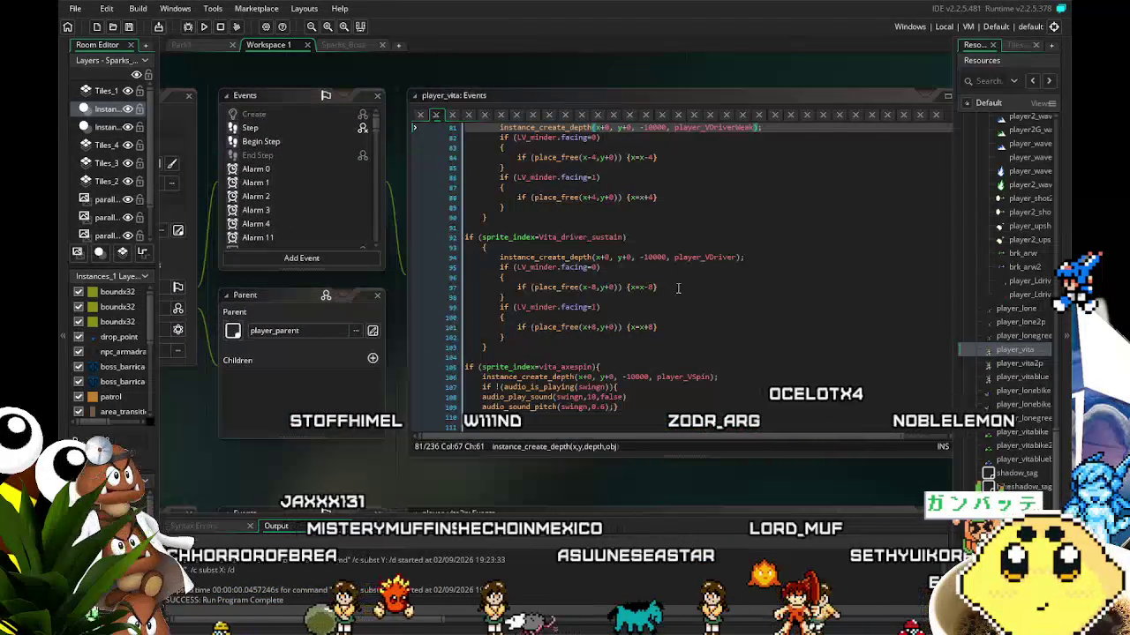
# - Try appending vspeed=-1; at the end of line 97, then remove it again
pyautogui.click(677, 286)
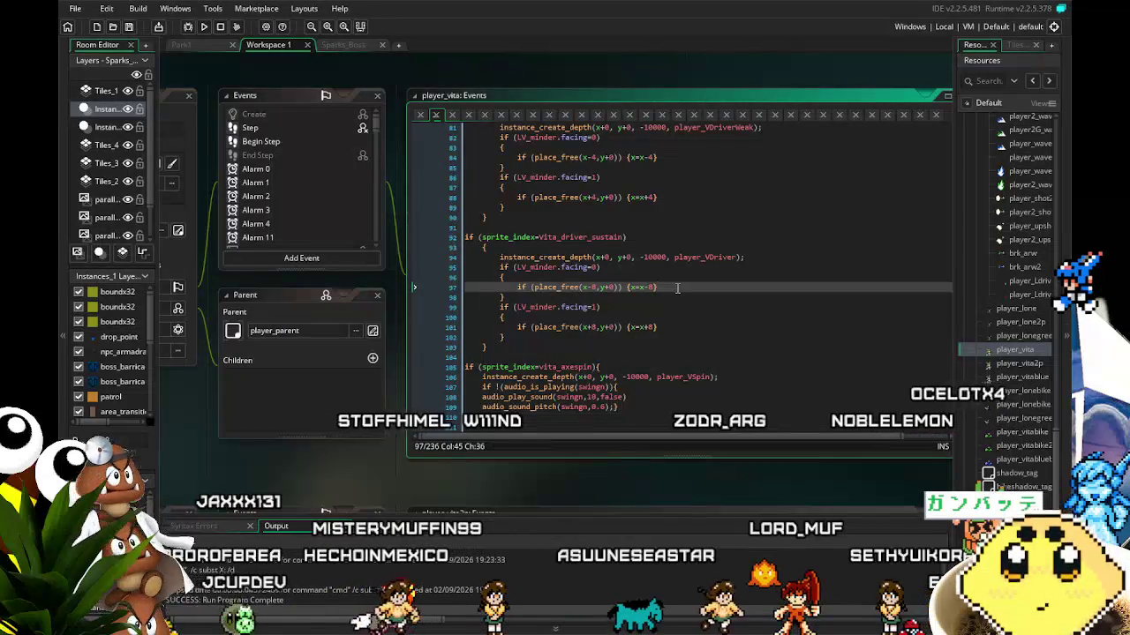
pyautogui.moveTo(677, 287); pyautogui.dragTo(518, 288)
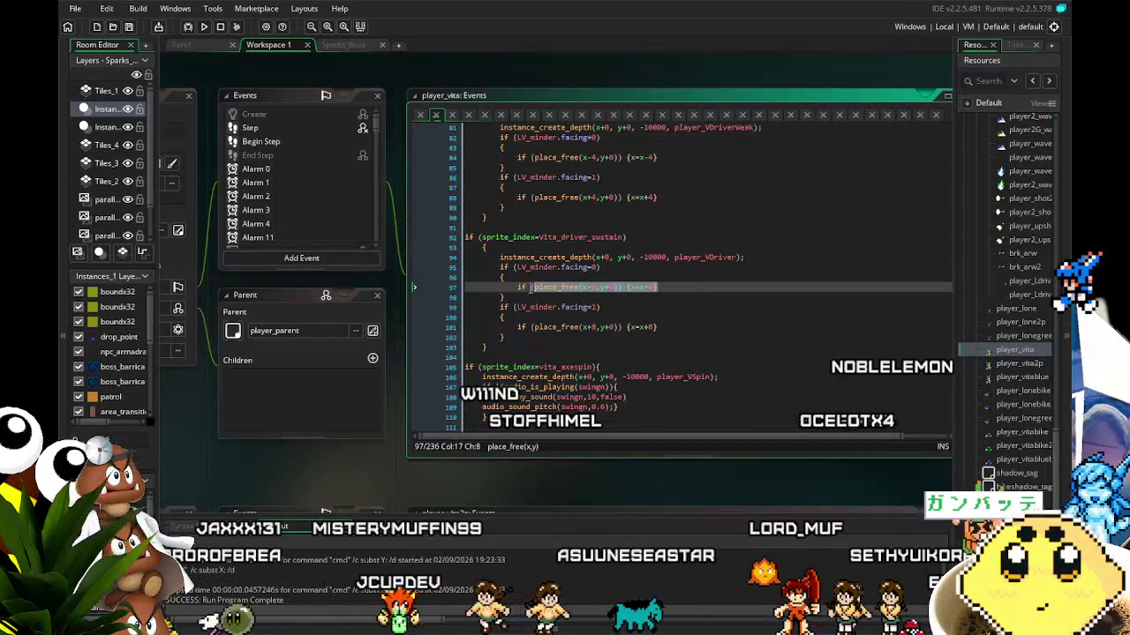
pyautogui.click(578, 287)
pyautogui.click(657, 287)
pyautogui.press('BackSpace')
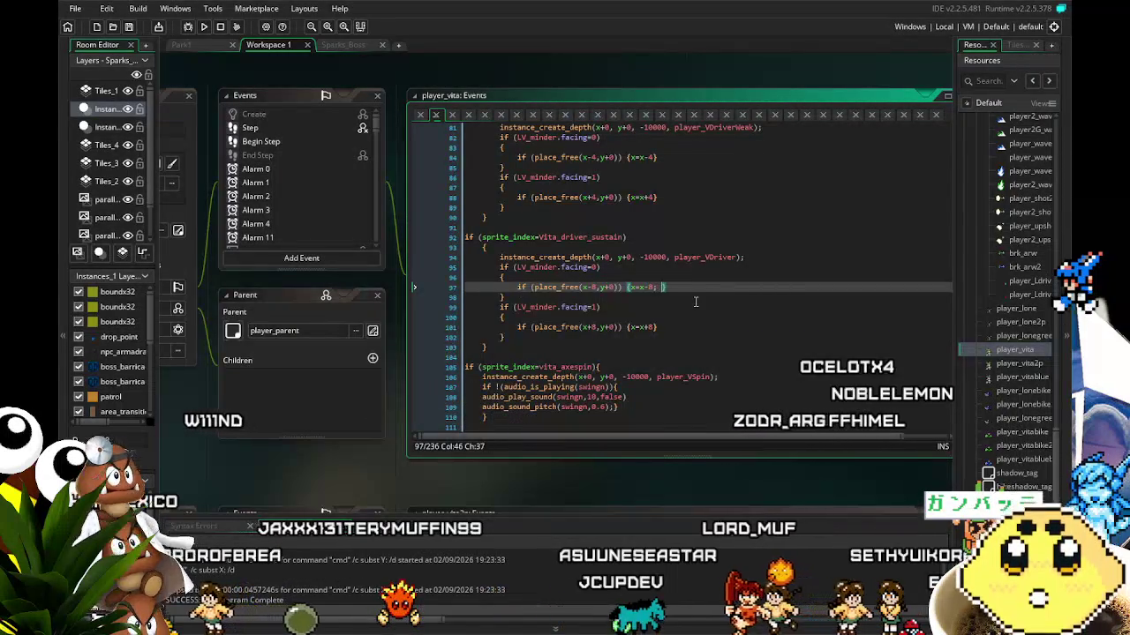
pyautogui.write('; vspeed=-1;')
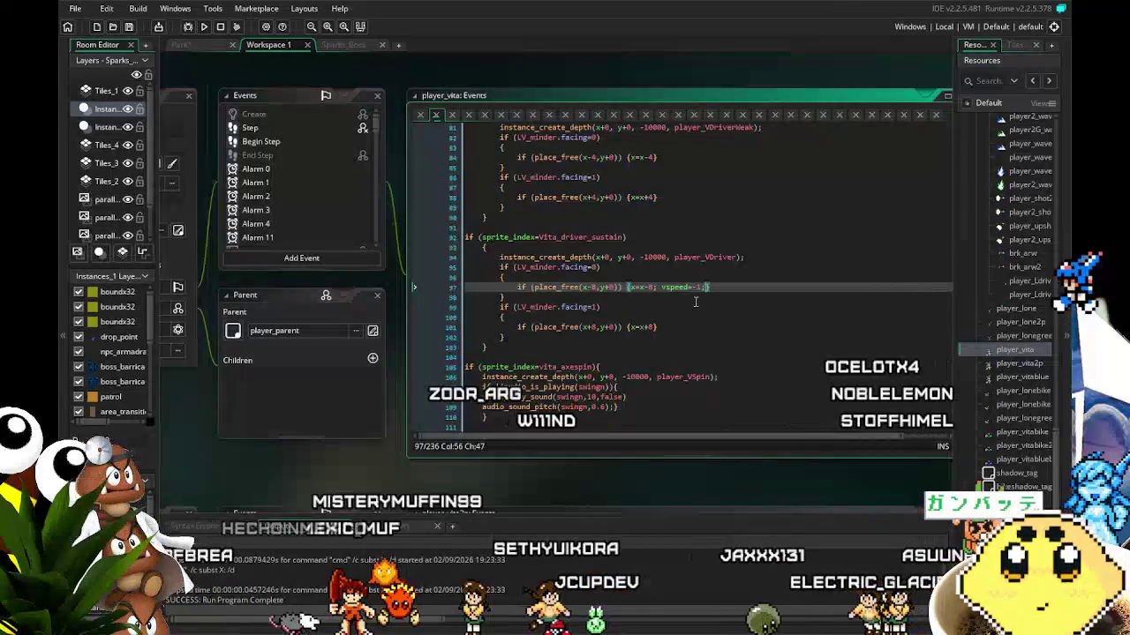
pyautogui.moveTo(705, 287); pyautogui.dragTo(663, 288)
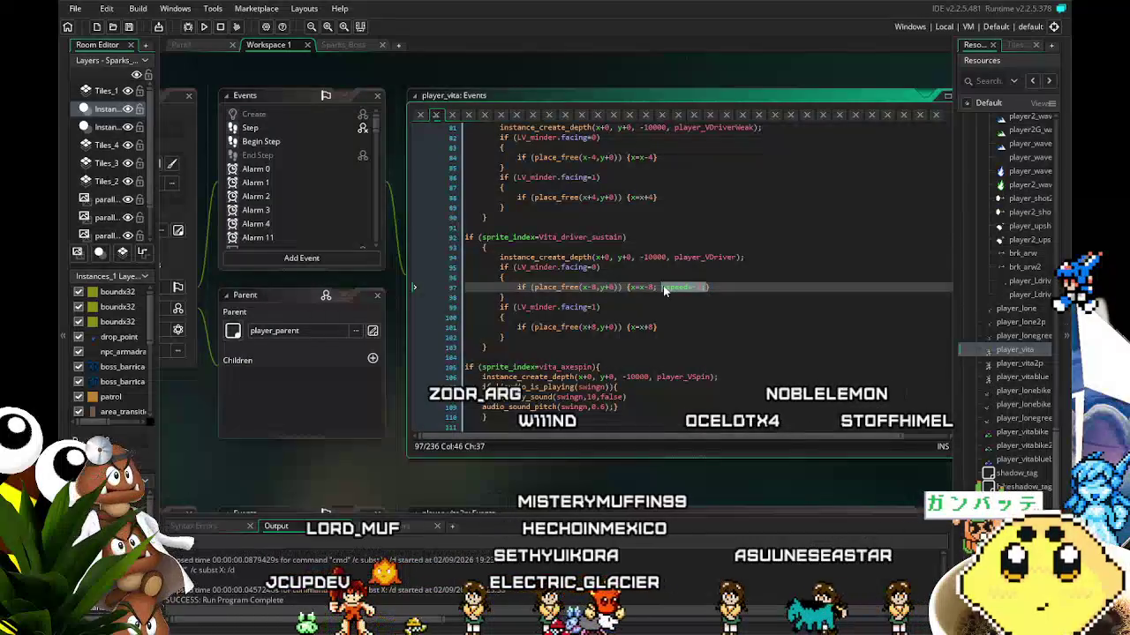
pyautogui.press('BackSpace')
pyautogui.press('BackSpace')
pyautogui.press('BackSpace')
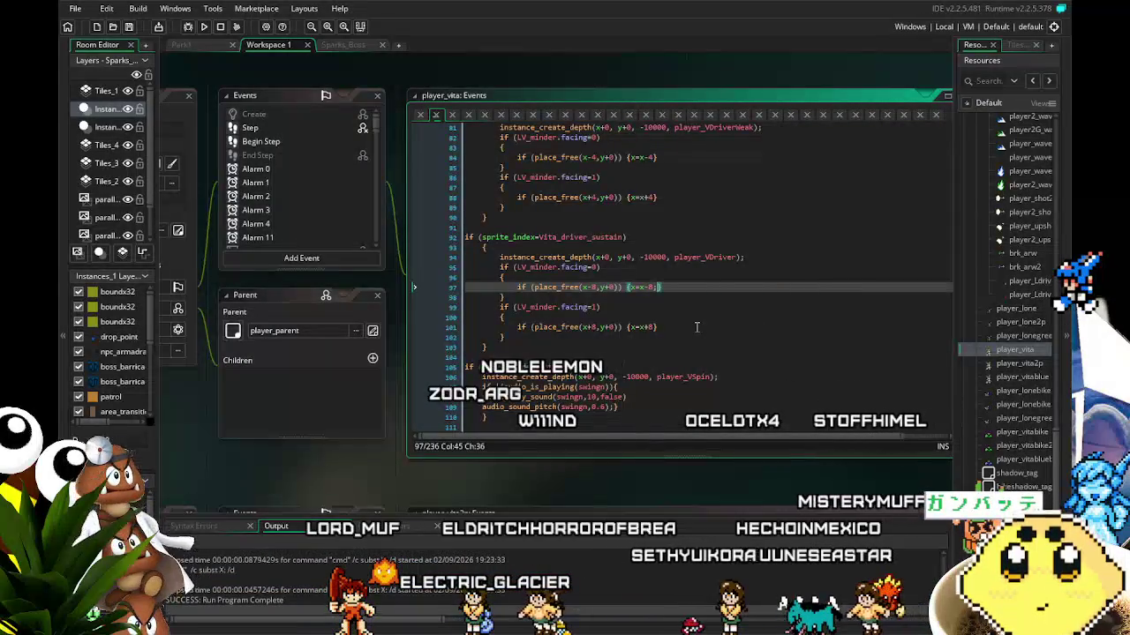
# - Add vspeed=-1; on a new line right after the player_VDriver instance creation
pyautogui.click(752, 264)
pyautogui.write('vspeed=-1;')
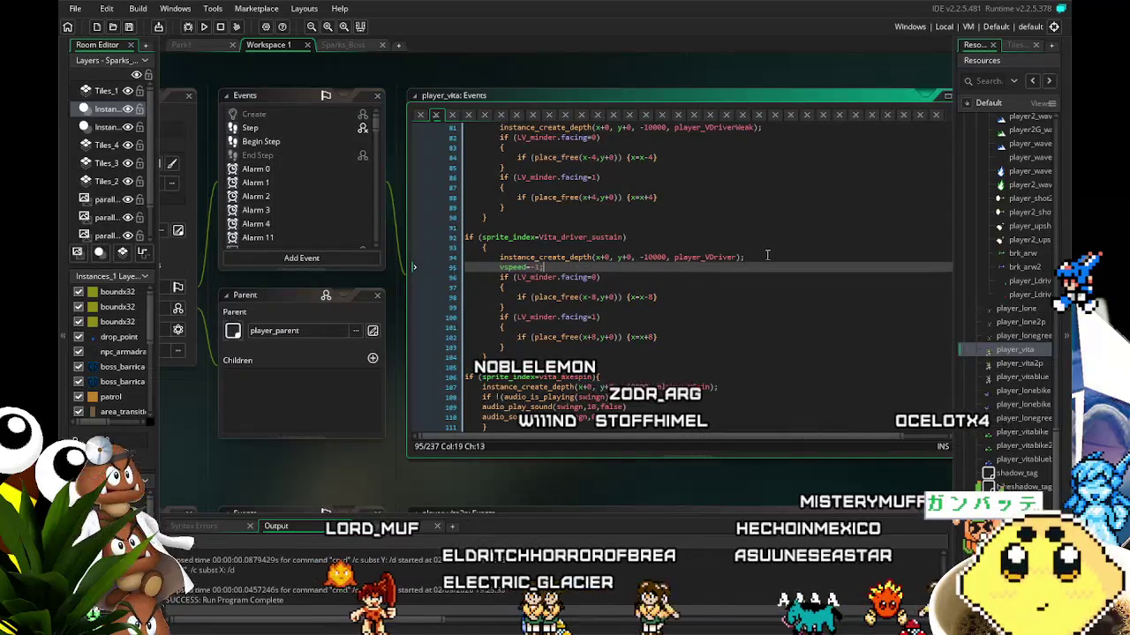
pyautogui.press('Return')
pyautogui.write('vspeed=-1;')
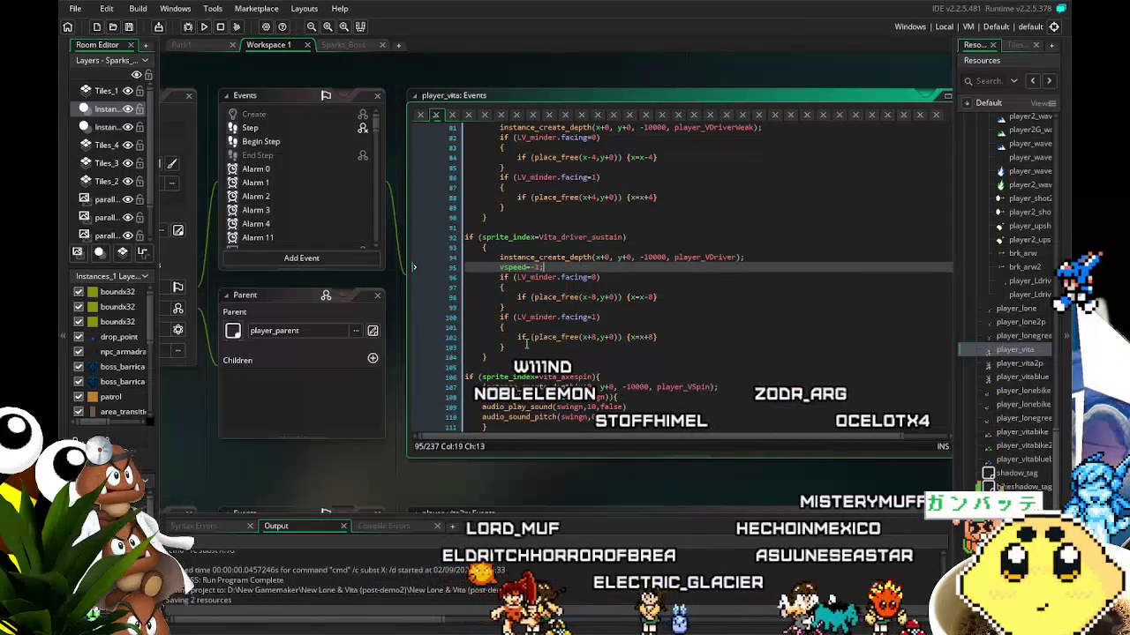
pyautogui.click(526, 345)
pyautogui.scroll(2, 531, 314)
pyautogui.scroll(-1, 530, 314)
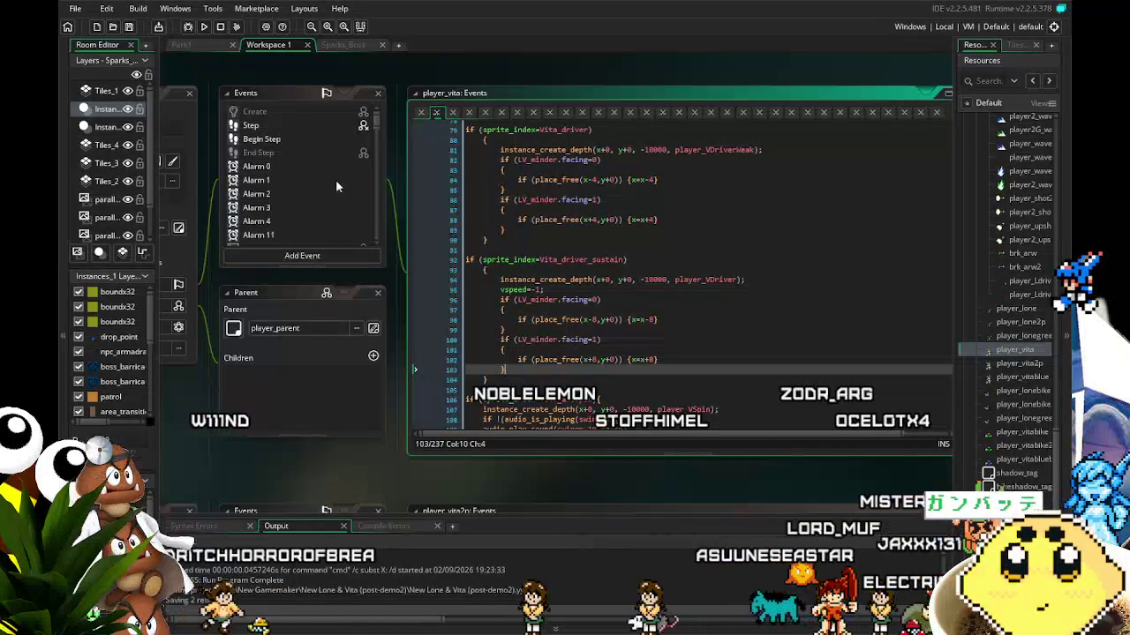
# - Build and run the game from the toolbar Run button
pyautogui.click(202, 27)
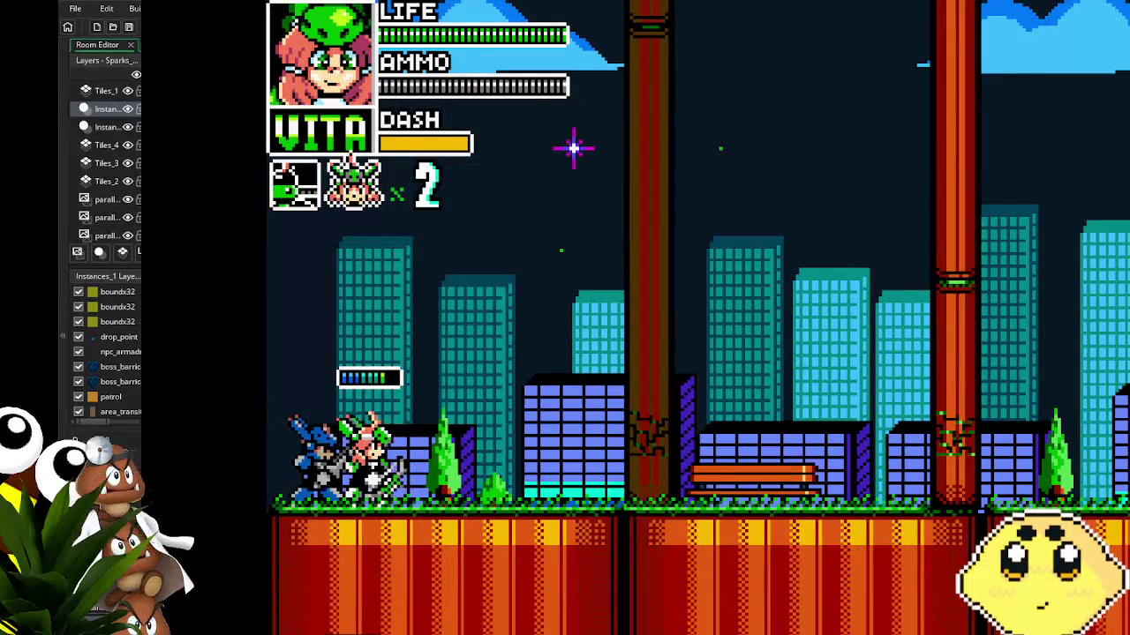
# - Run right through the city stage testing the driver attack, then close the game with Escape
pyautogui.press('Right')
pyautogui.press('Right')
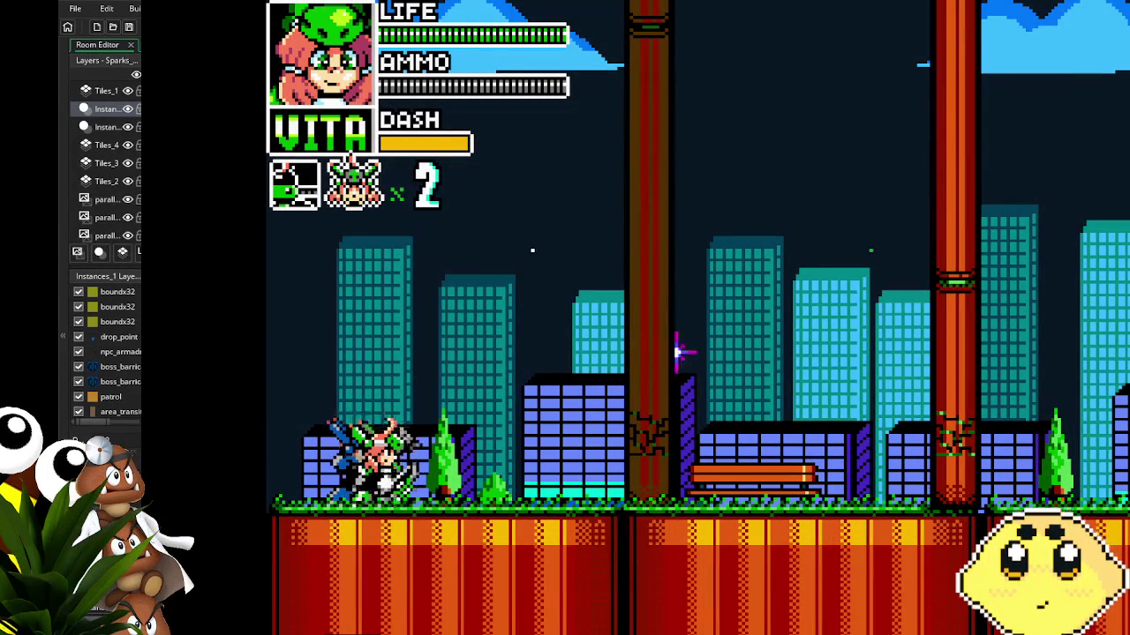
pyautogui.press('Right')
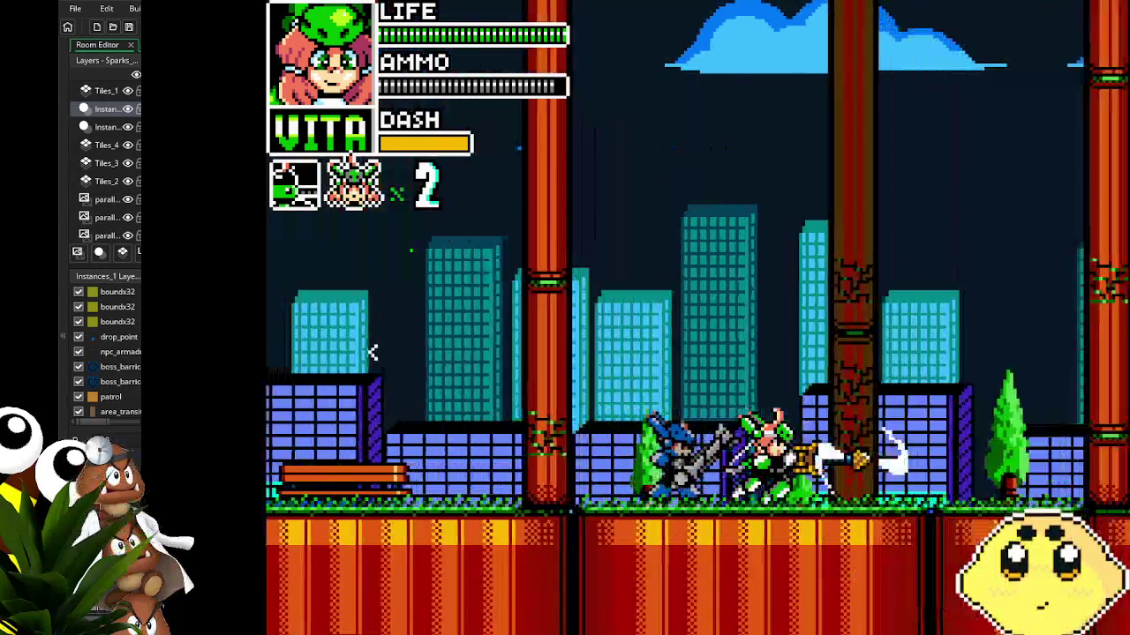
pyautogui.press('Right')
pyautogui.press('Right')
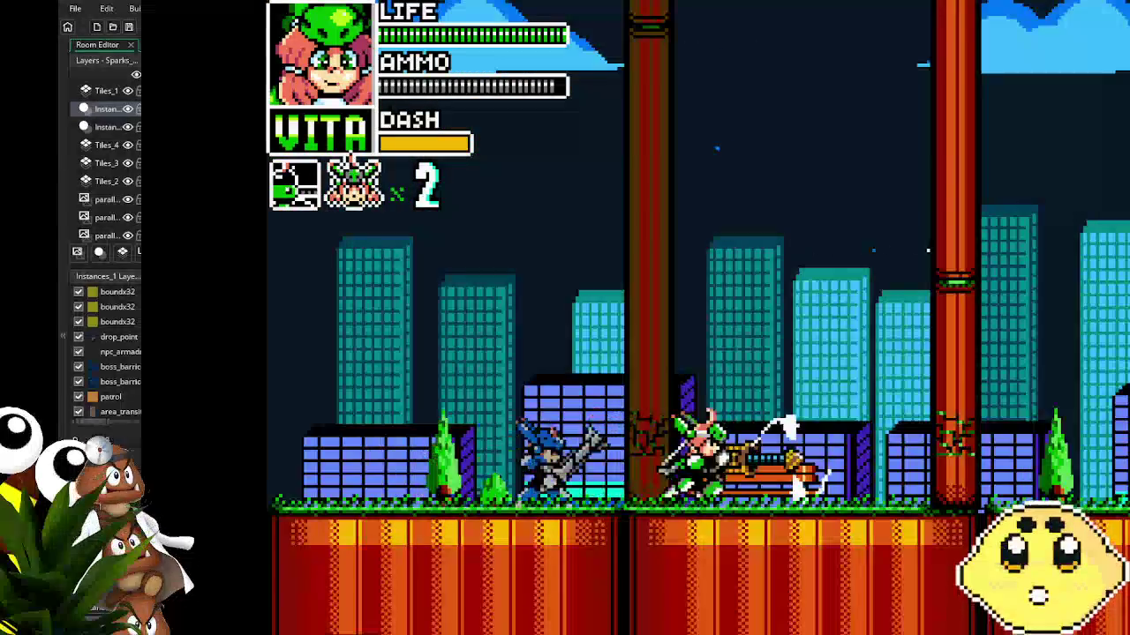
pyautogui.press('Right')
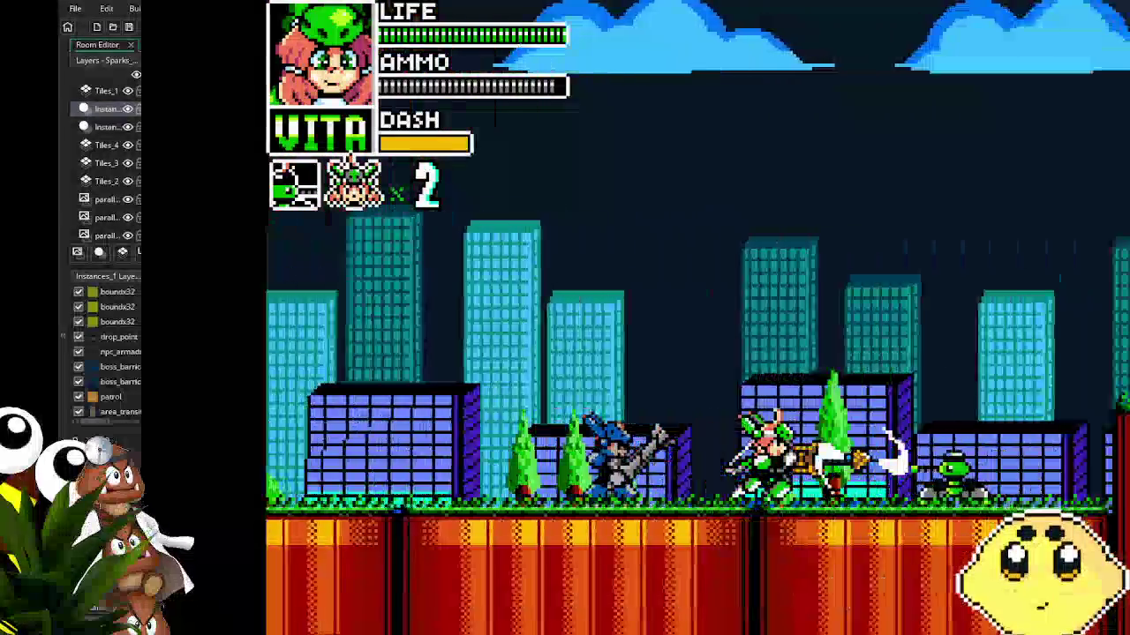
pyautogui.press('Right')
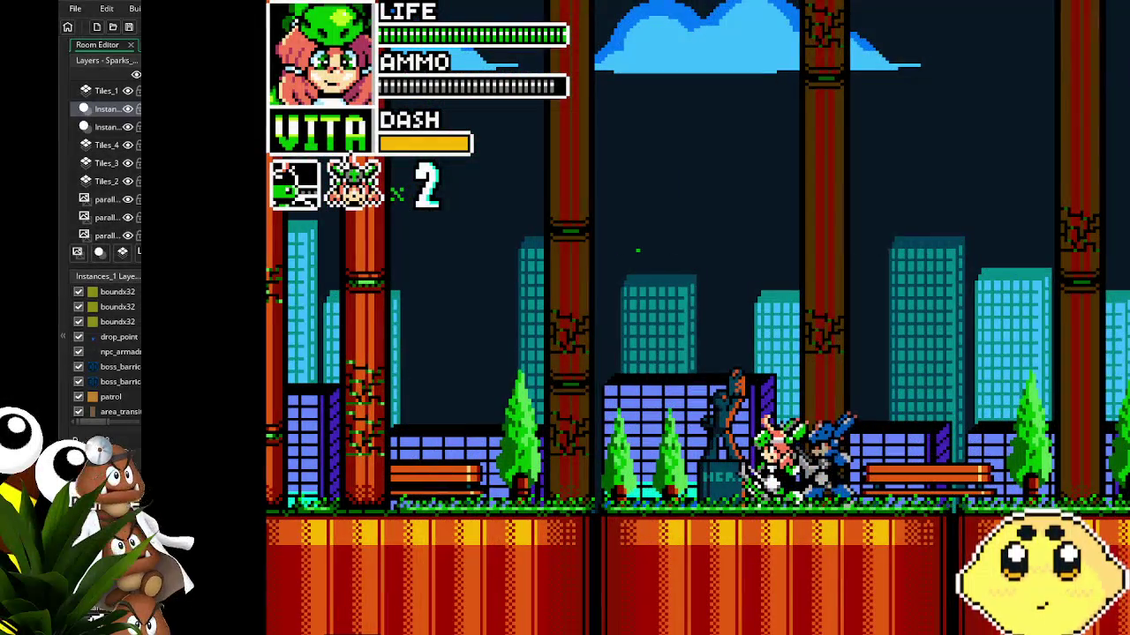
pyautogui.press('Escape')
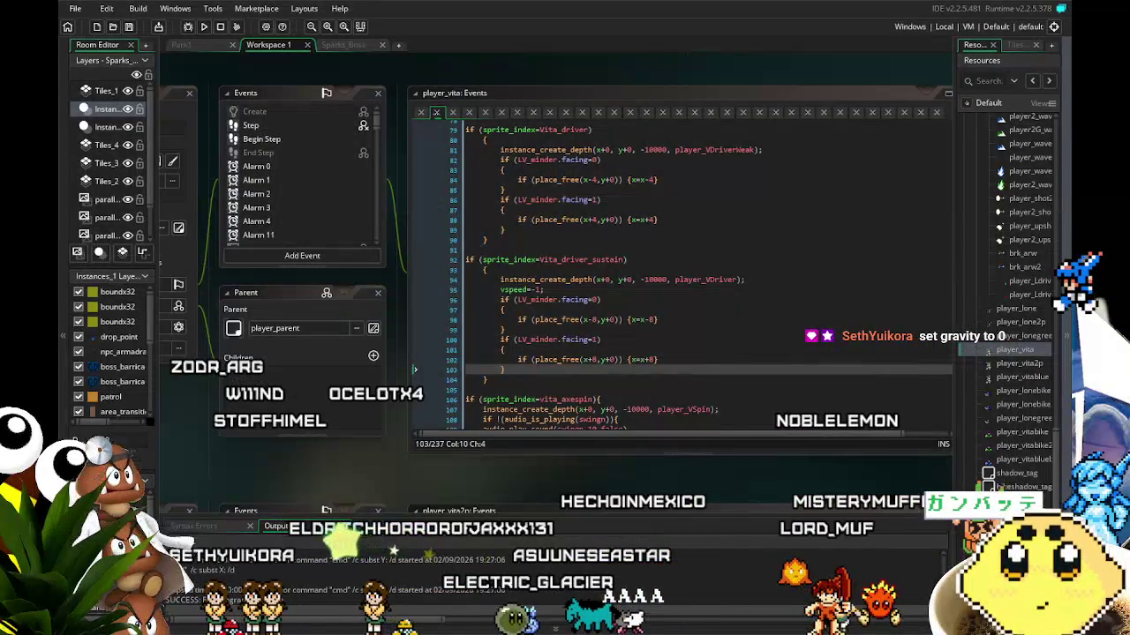
# - Append gravity=0; after the vspeed statement in the Vita_driver_sustain block
pyautogui.moveTo(386, 454); pyautogui.dragTo(349, 454)
pyautogui.click(509, 290)
pyautogui.press('BackSpace')
pyautogui.press('BackSpace')
pyautogui.write('3;')
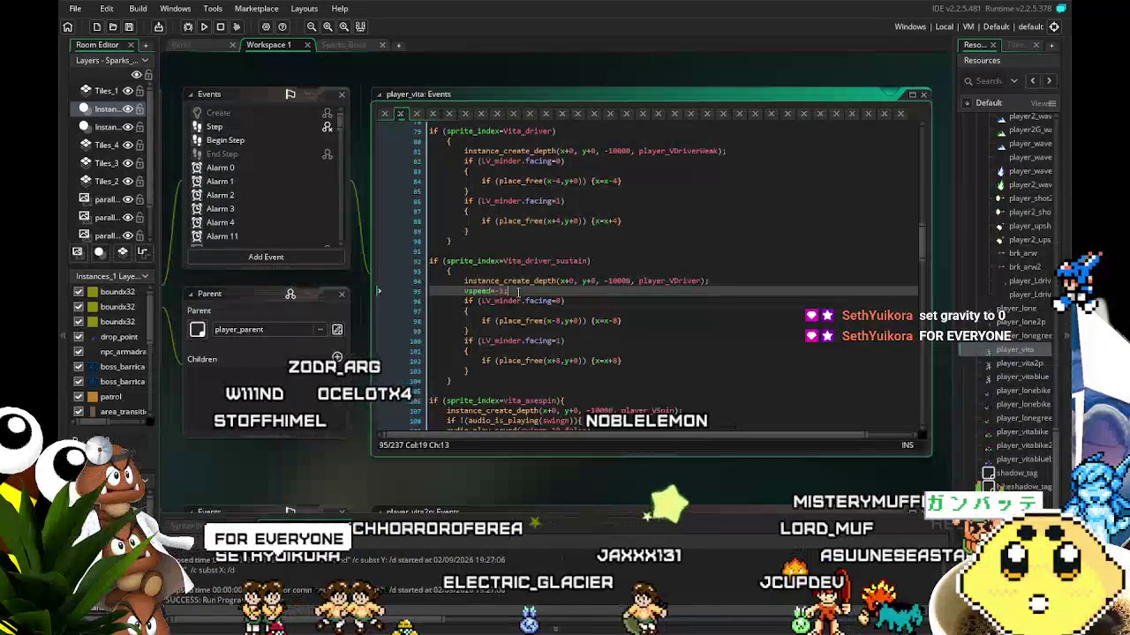
pyautogui.write(' grav')
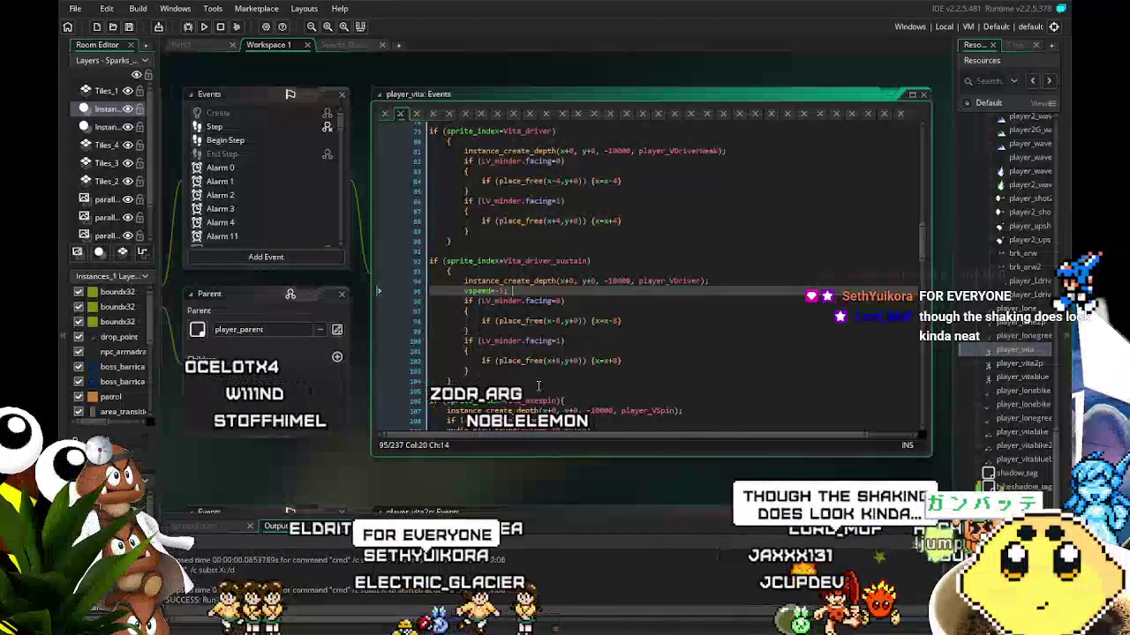
pyautogui.write('ity=0;')
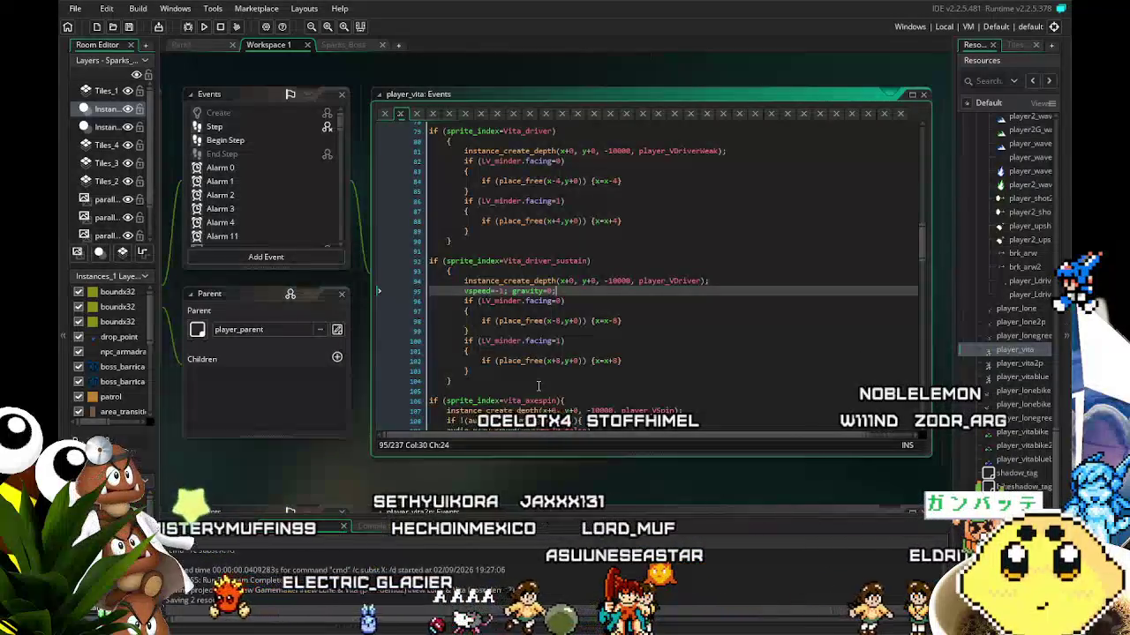
# - Launch the game, move right into the level and dismiss the dialogue
pyautogui.click(201, 28)
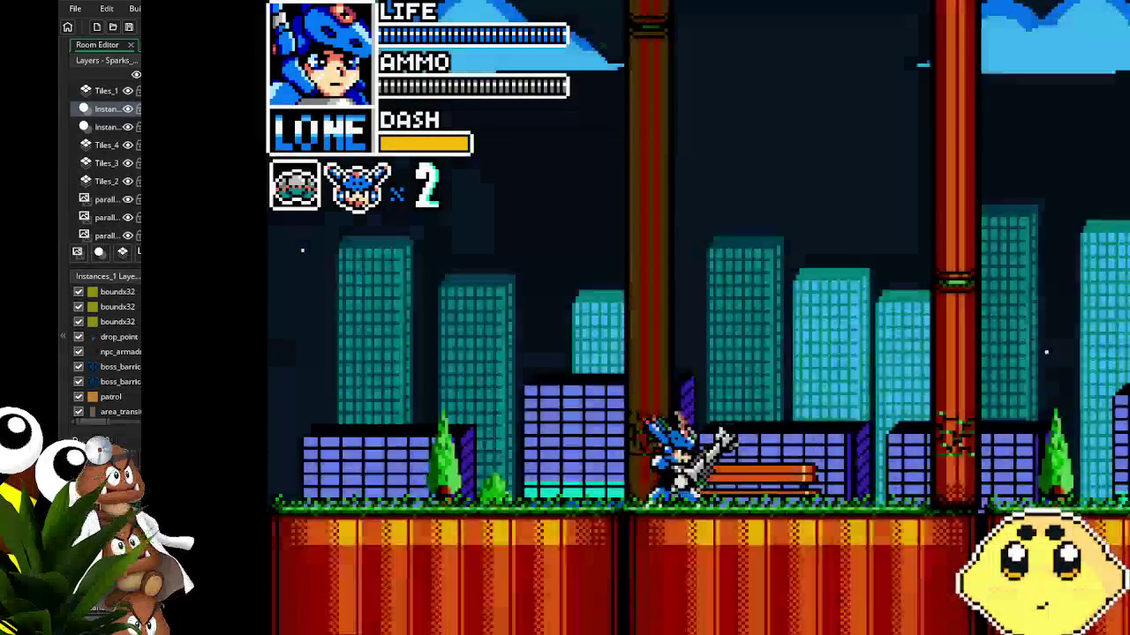
pyautogui.press('Right')
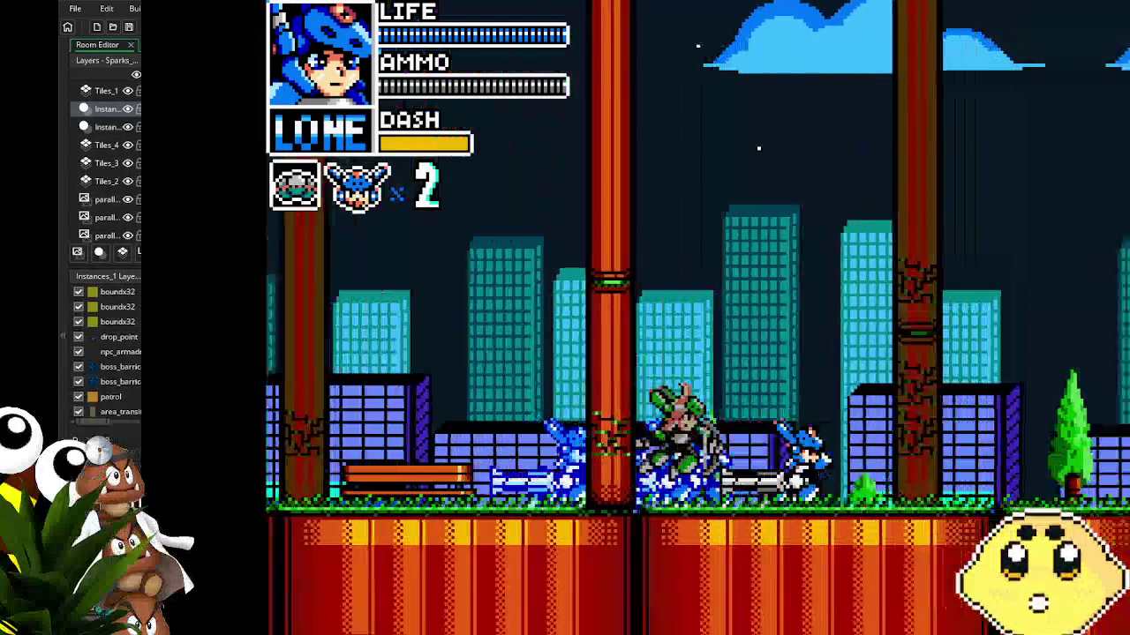
pyautogui.press('Right')
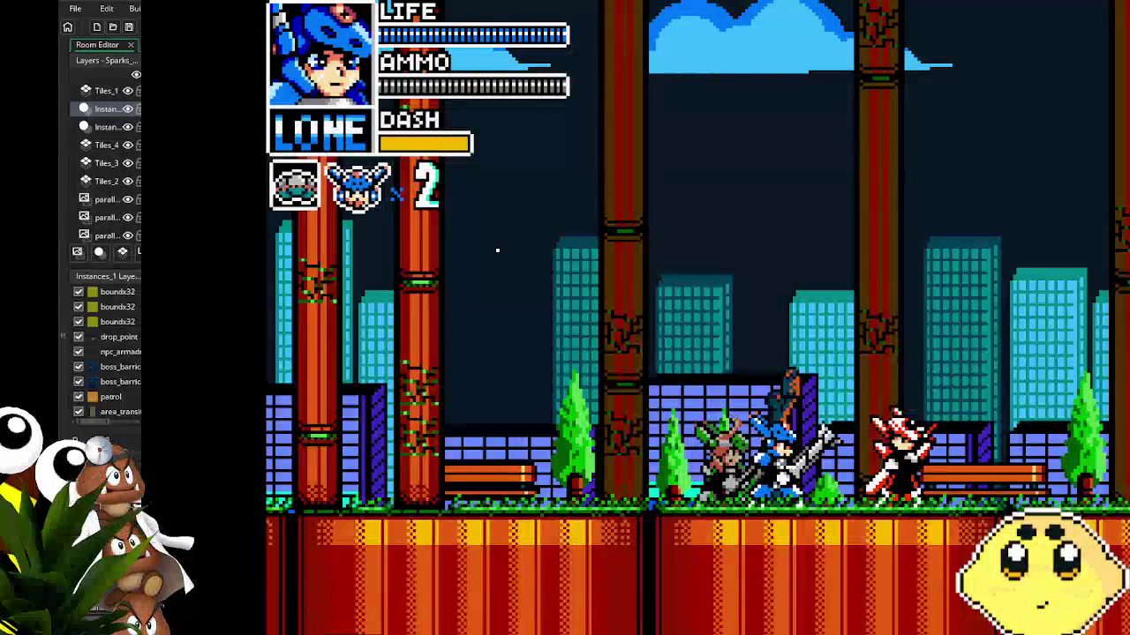
pyautogui.press('z')
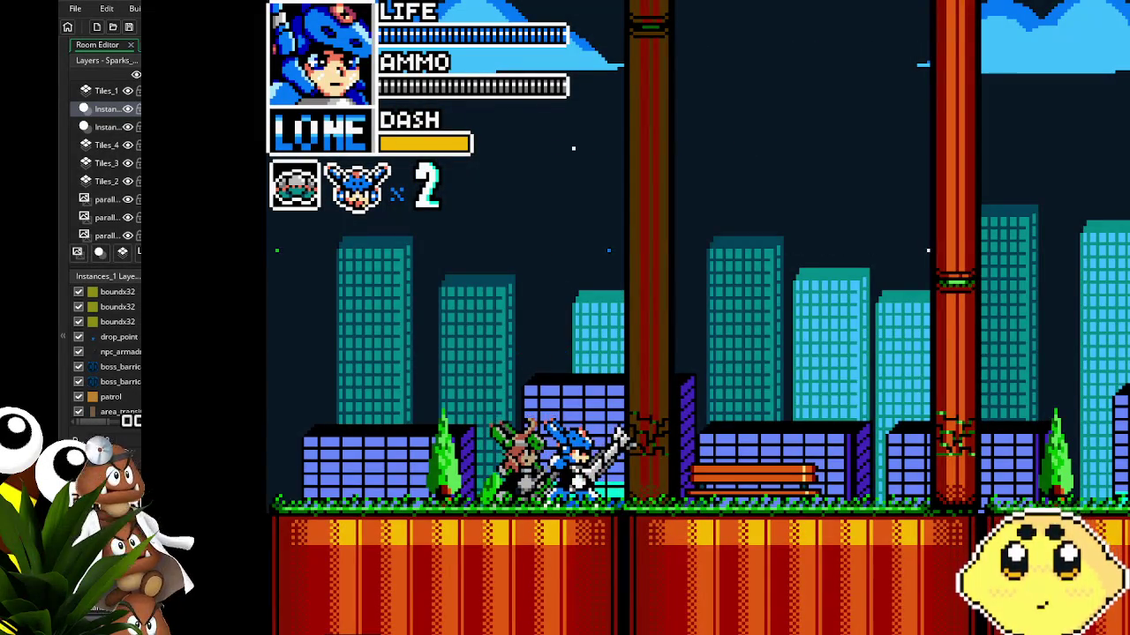
# - Swap to Vita with C and use her driver attack against enemies while moving
pyautogui.press('c')
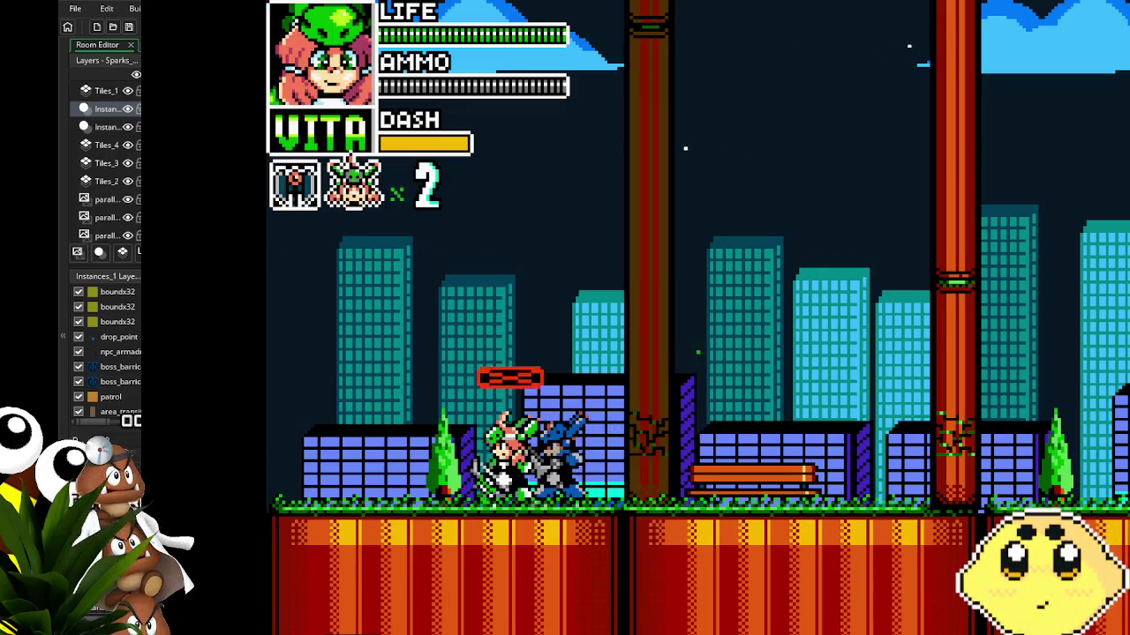
pyautogui.press('Left')
pyautogui.press('Right')
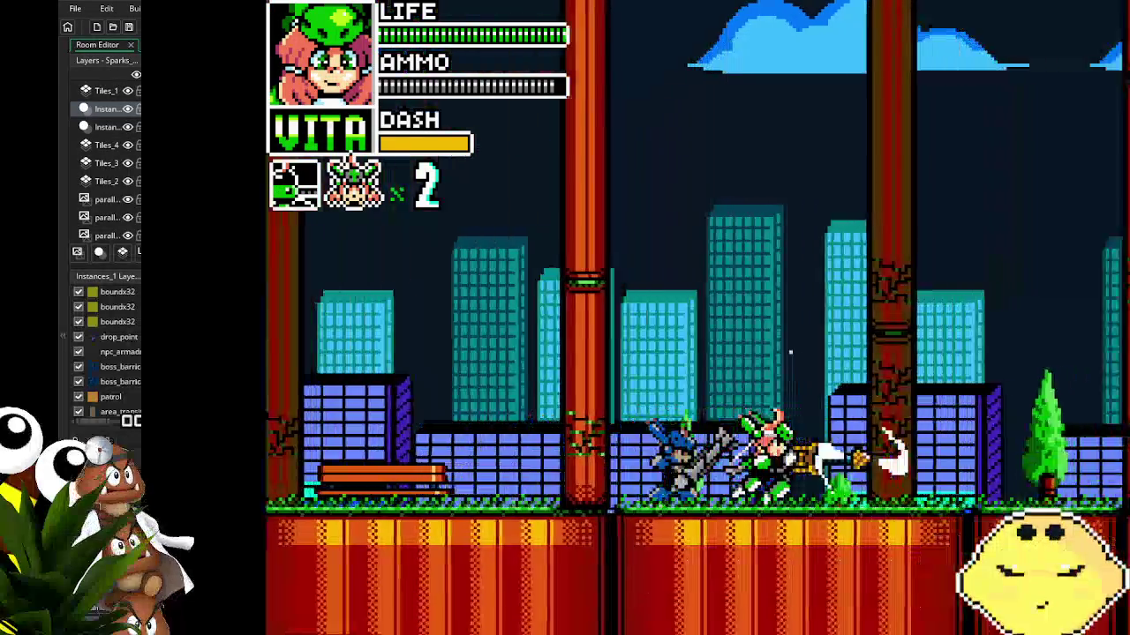
pyautogui.press('Left')
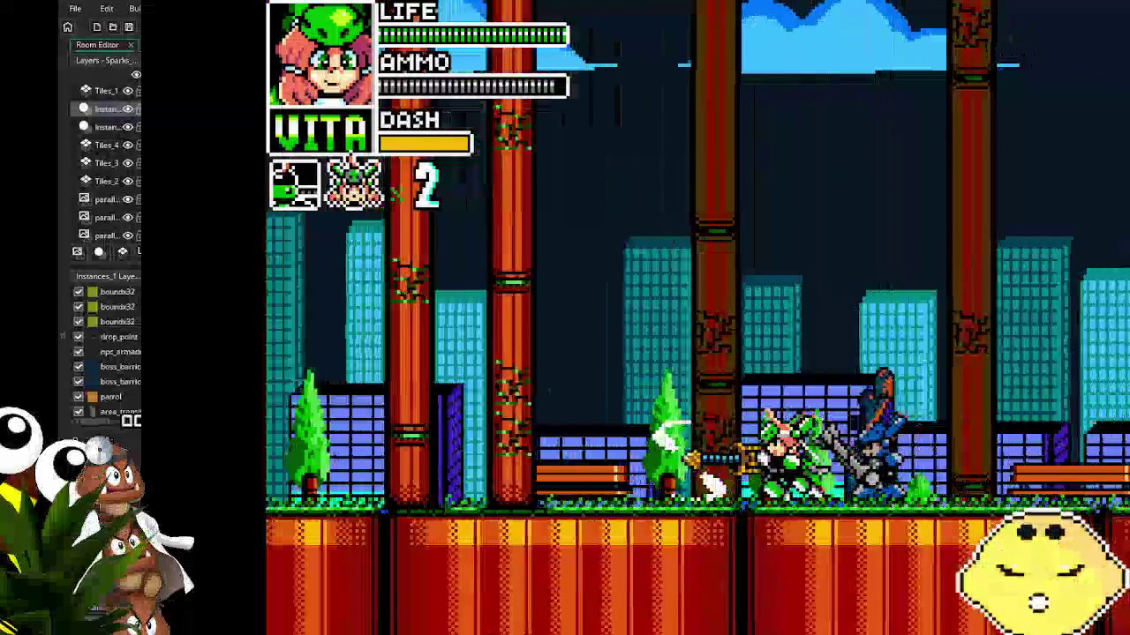
pyautogui.press('Right')
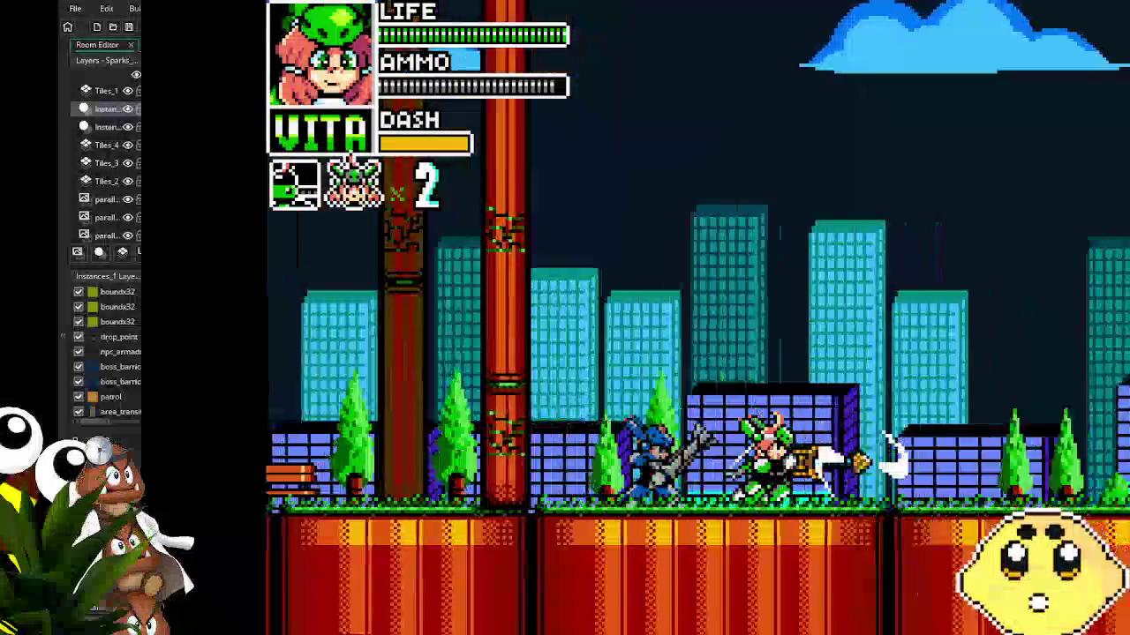
pyautogui.press('Right')
pyautogui.press('Right')
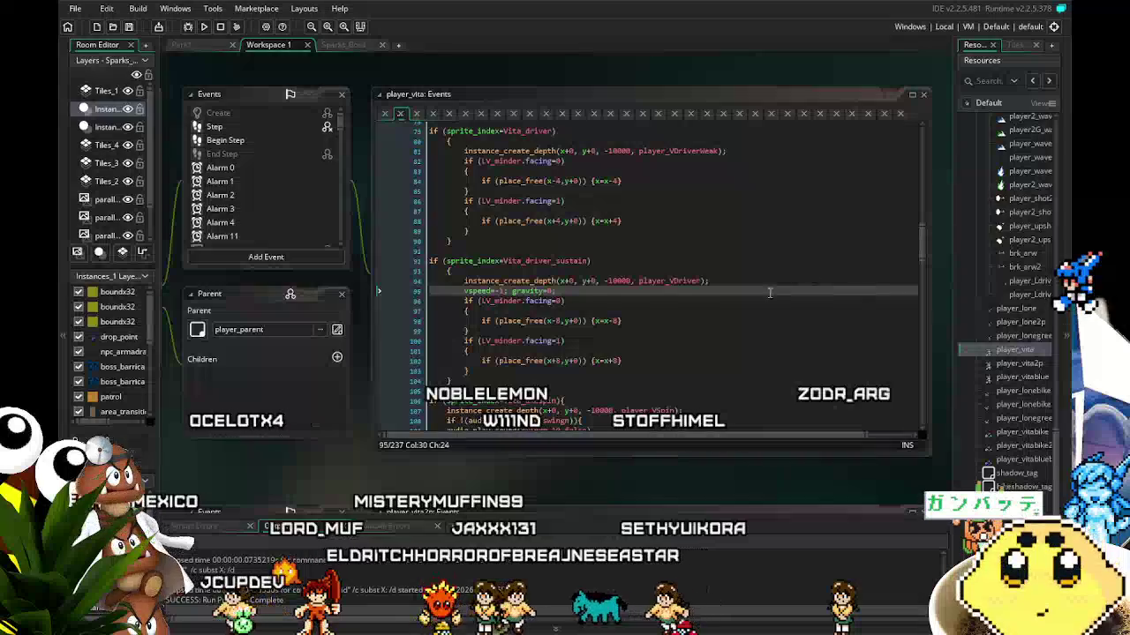
# - Delete gravity=0; from line 95, leaving vspeed=-1 in the driver-sustain block
pyautogui.scroll(-1, 752, 310)
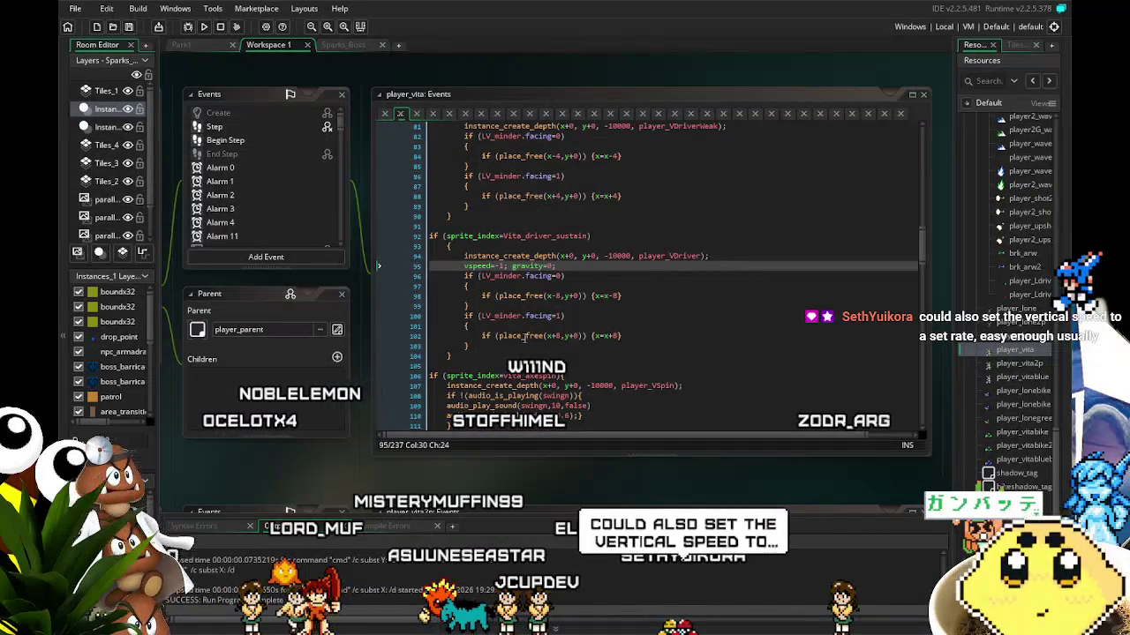
pyautogui.click(532, 335)
pyautogui.moveTo(557, 275); pyautogui.dragTo(513, 275)
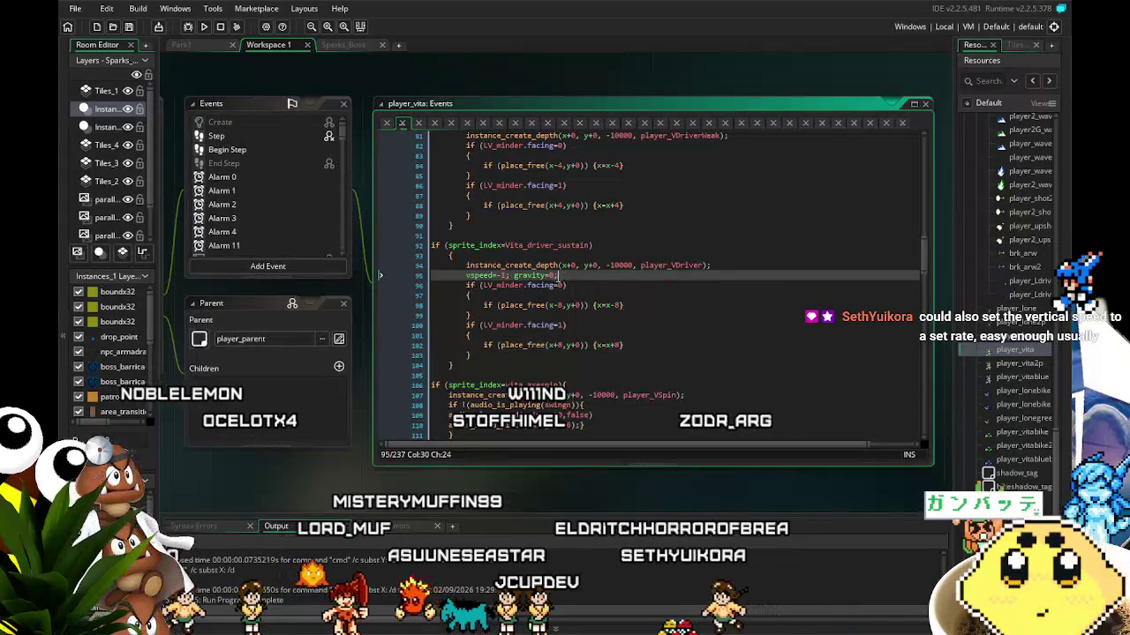
pyautogui.press('BackSpace')
pyautogui.press('BackSpace')
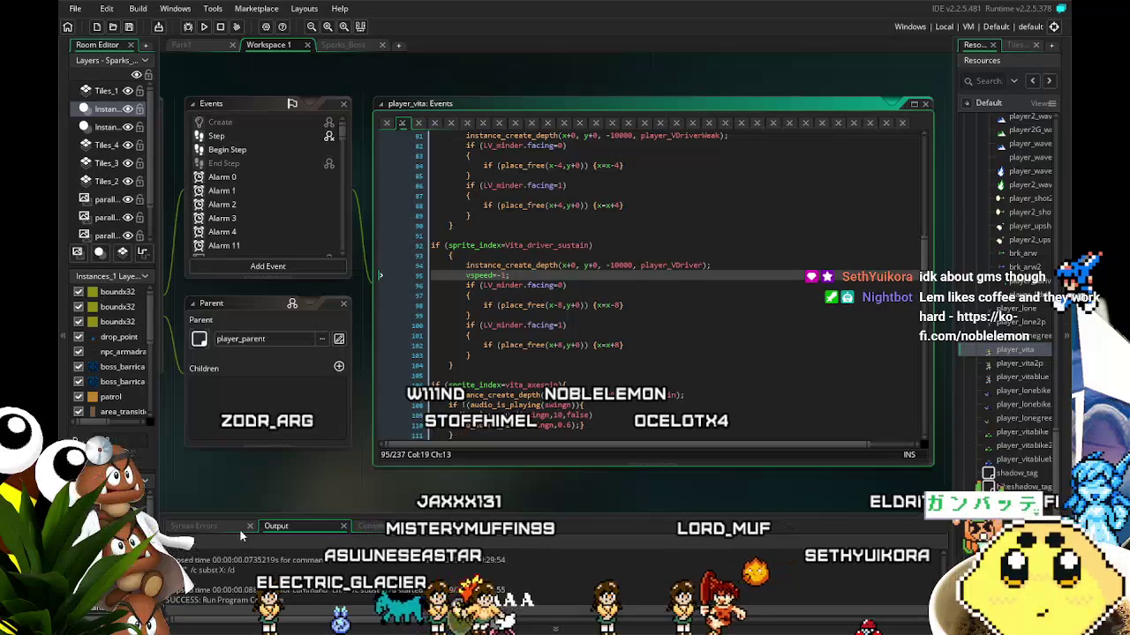
pyautogui.moveTo(239, 383); pyautogui.dragTo(315, 375)
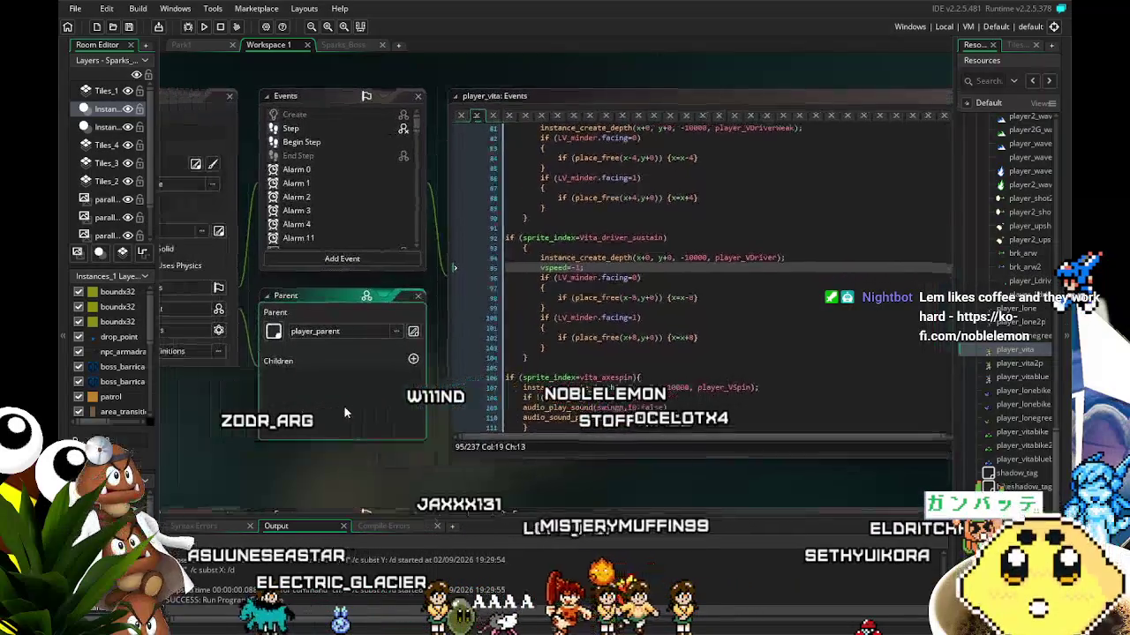
# - Show player_vita's Step event code scrolled up to the airborne gravity lines
pyautogui.click(304, 133)
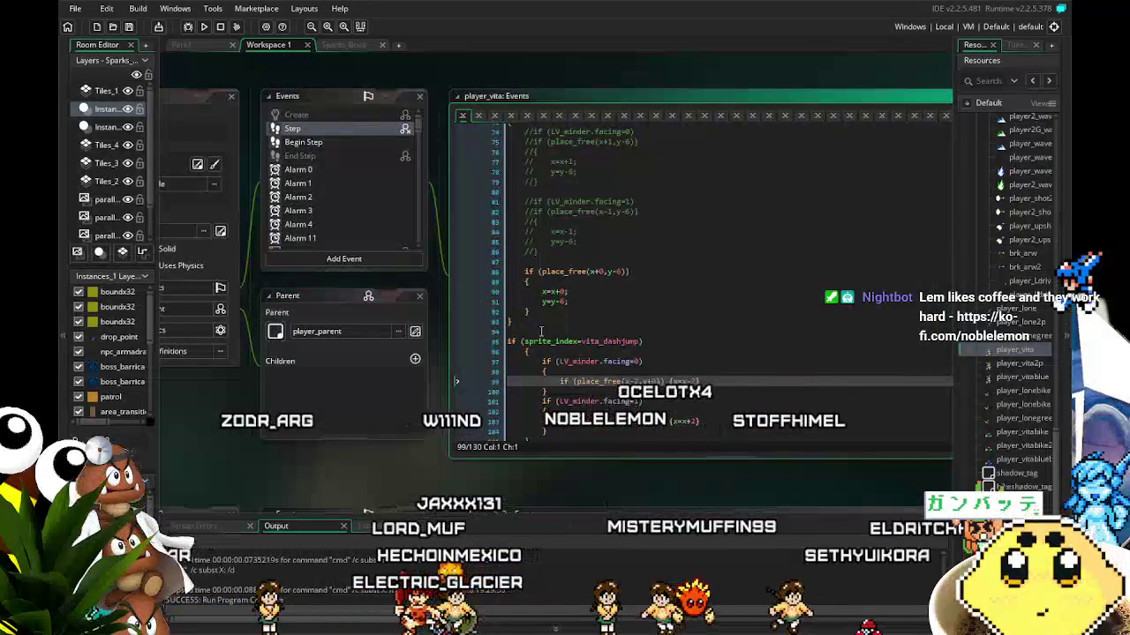
pyautogui.scroll(15, 541, 333)
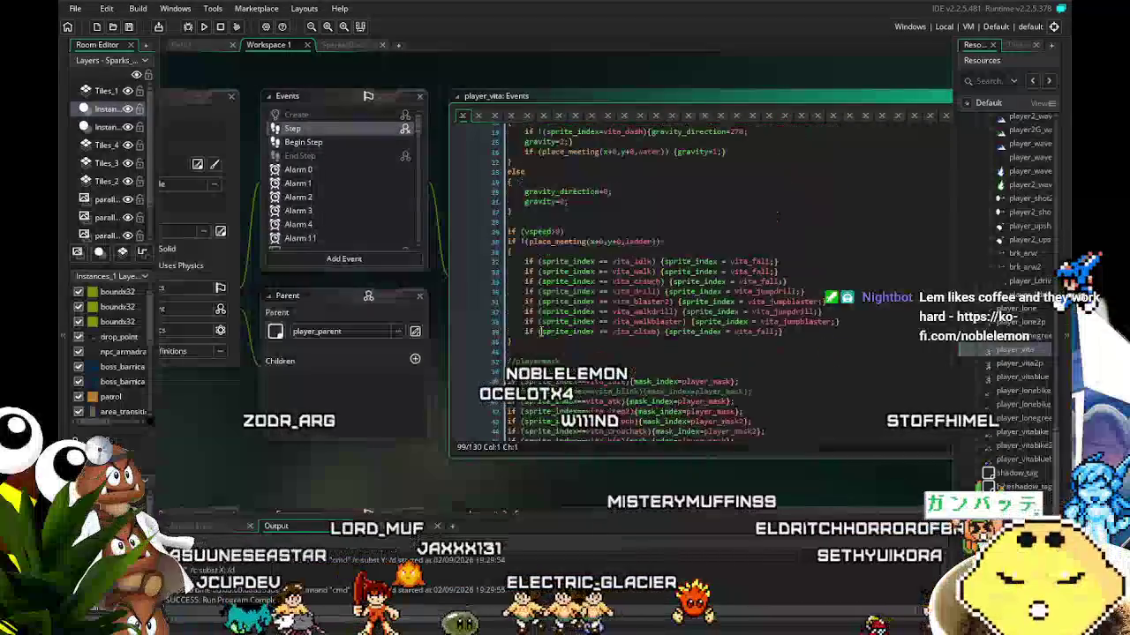
pyautogui.moveTo(373, 464); pyautogui.dragTo(342, 448)
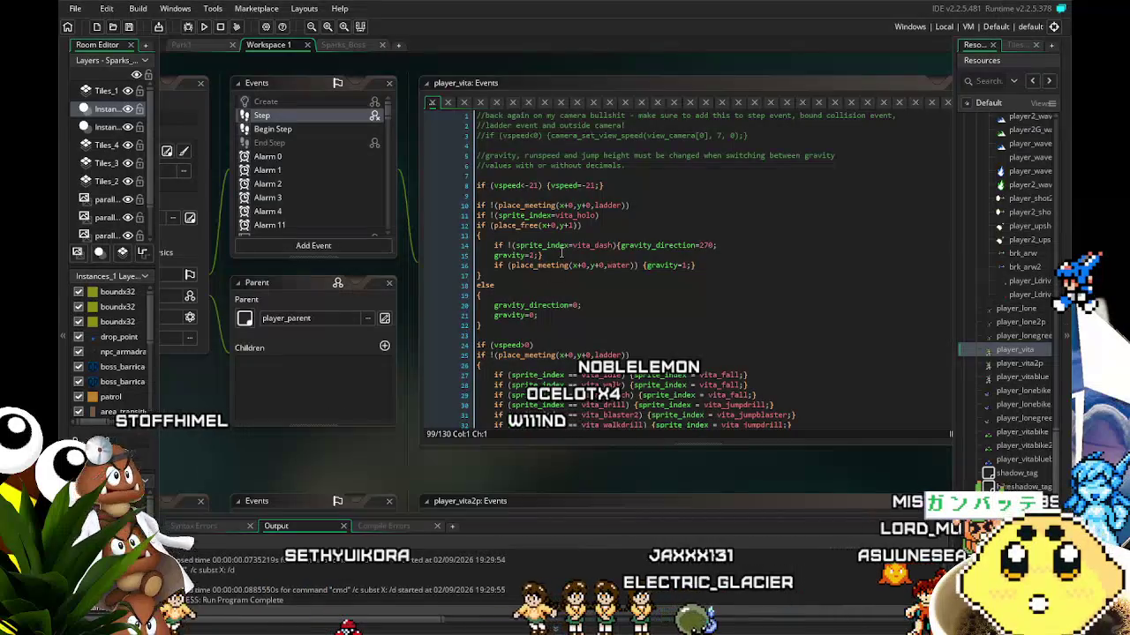
# - Insert new blank lines above the vita_dash condition on line 14
pyautogui.click(616, 246)
pyautogui.moveTo(616, 246); pyautogui.dragTo(513, 248)
pyautogui.click(491, 246)
pyautogui.write('!')
pyautogui.press('Up')
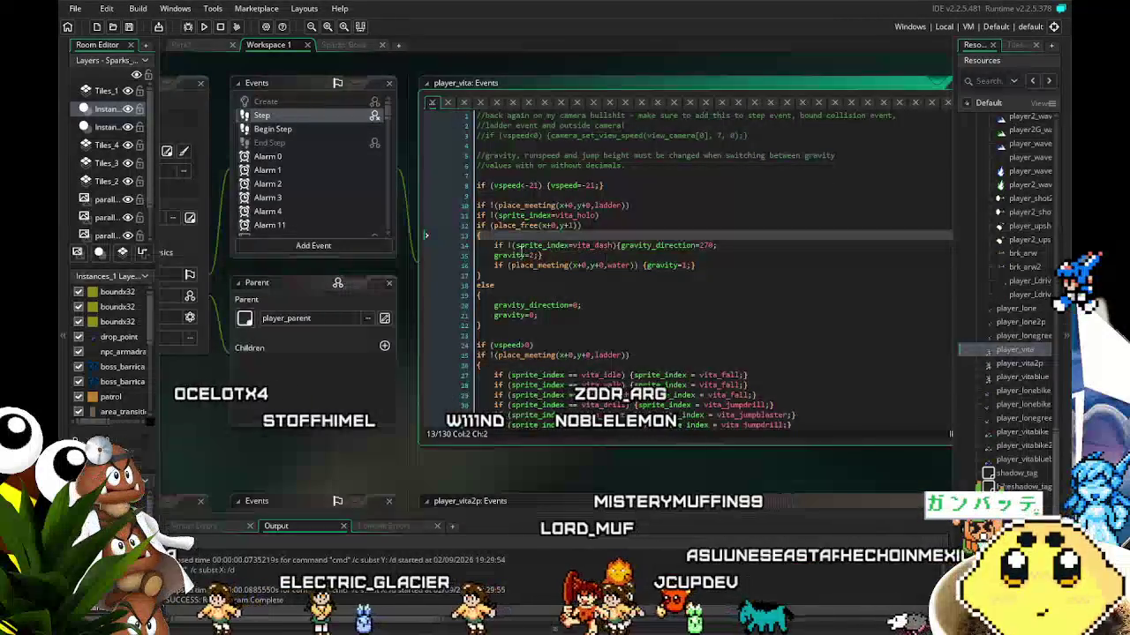
pyautogui.click(490, 247)
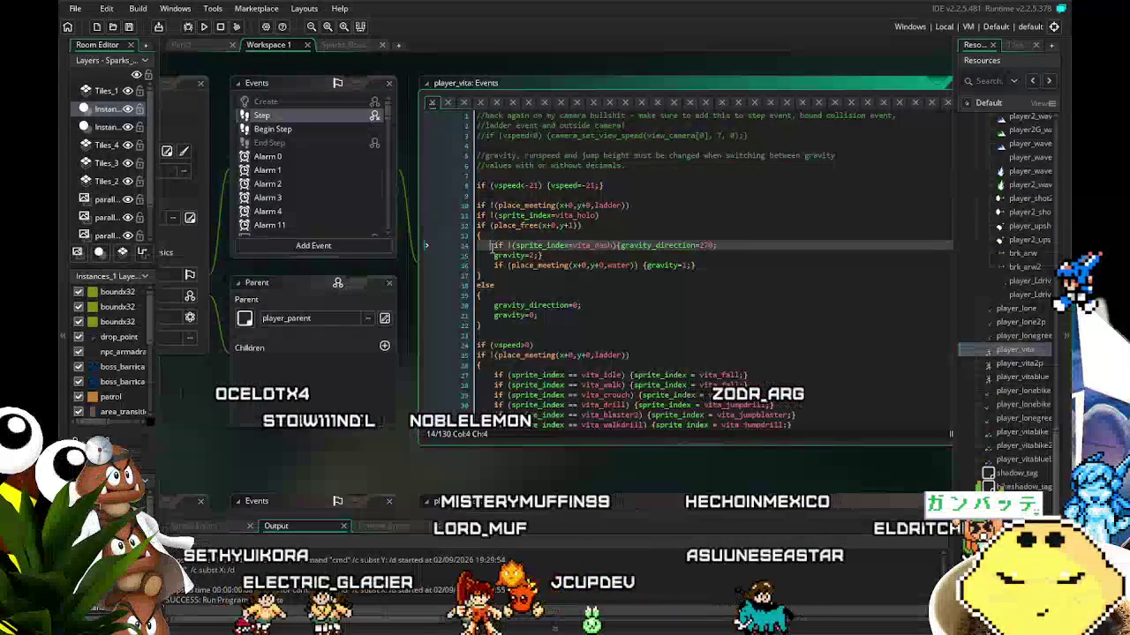
pyautogui.press('Return')
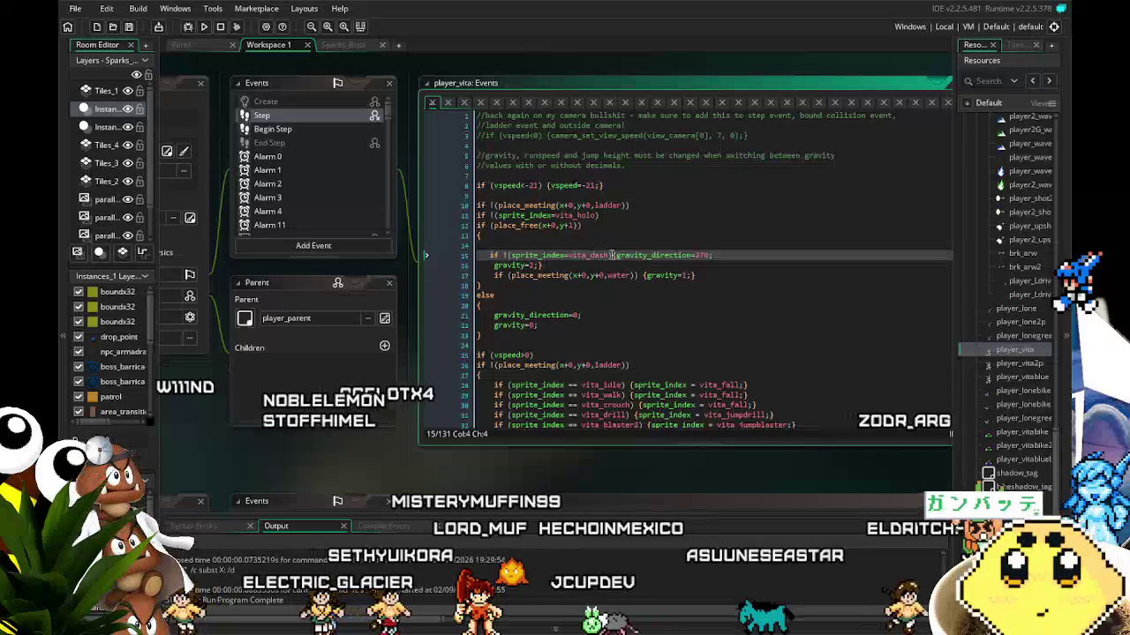
pyautogui.click(617, 255)
pyautogui.press('Return')
pyautogui.click(490, 255)
pyautogui.press('Return')
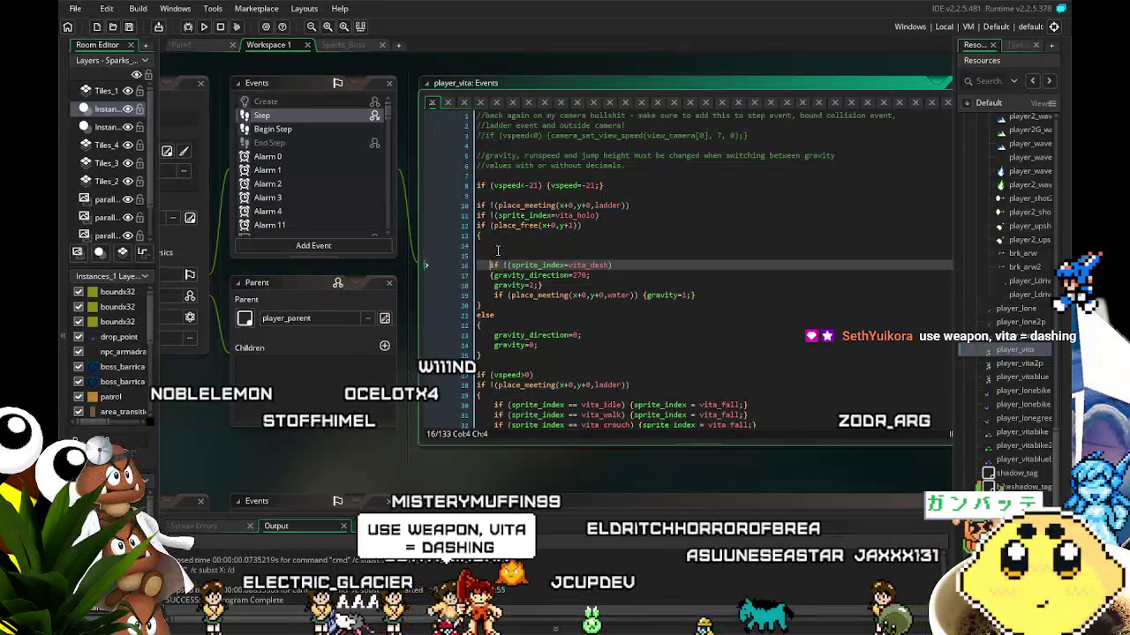
# - Add if !(sprite_index=Vita_driver_sustain) above the vita_dash check and save the project
pyautogui.press('BackSpace')
pyautogui.press('BackSpace')
pyautogui.press('BackSpace')
pyautogui.press('Tab')
pyautogui.press('Up')
pyautogui.press('Tab')
pyautogui.write('if !(sprite_index=vita_dash')
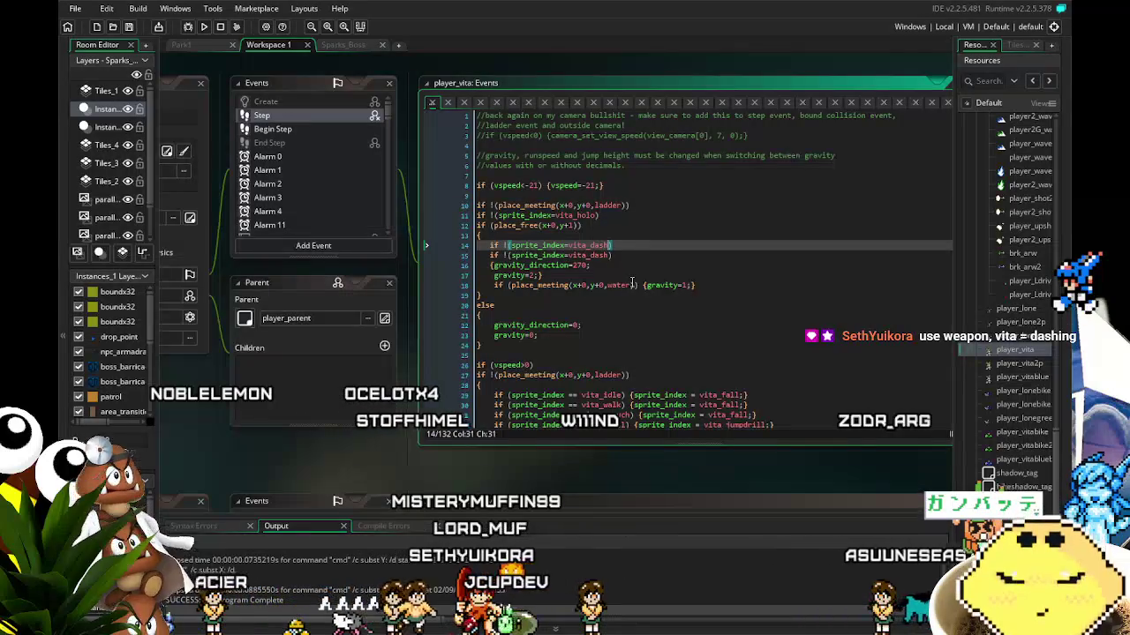
pyautogui.press('BackSpace')
pyautogui.press('BackSpace')
pyautogui.press('BackSpace')
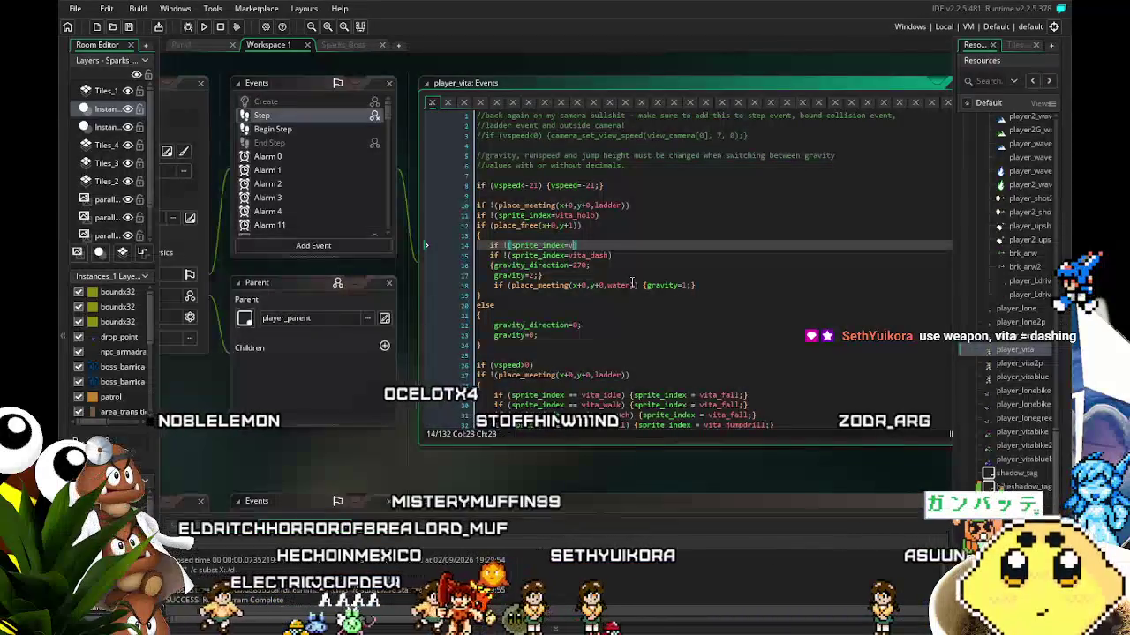
pyautogui.write('ita_driv')
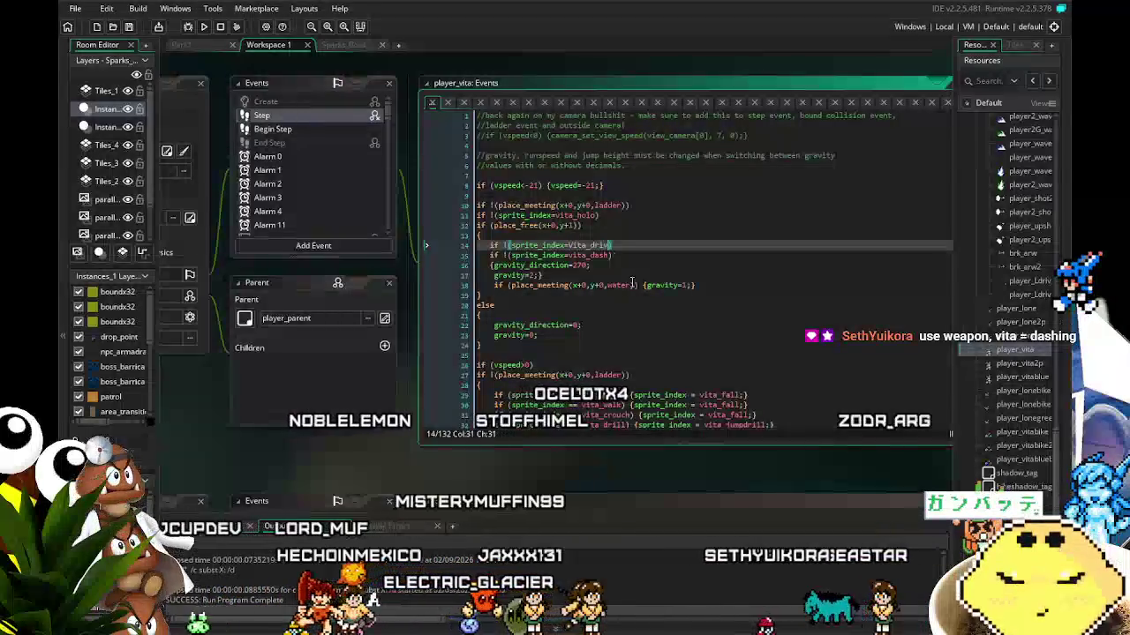
pyautogui.write('er_sustain')
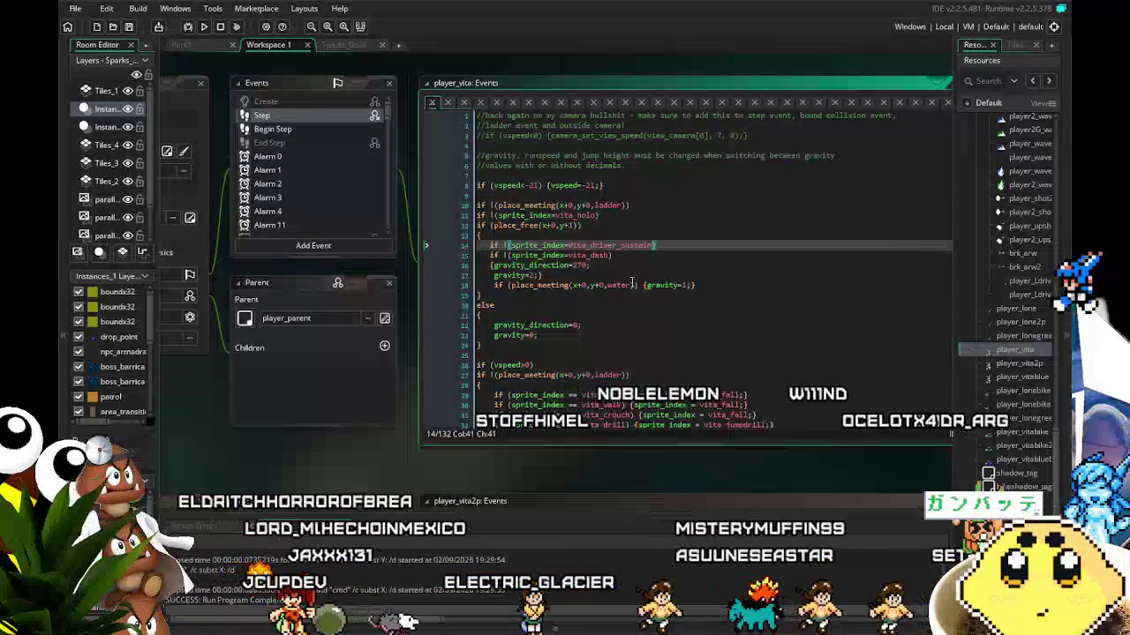
pyautogui.click(643, 295)
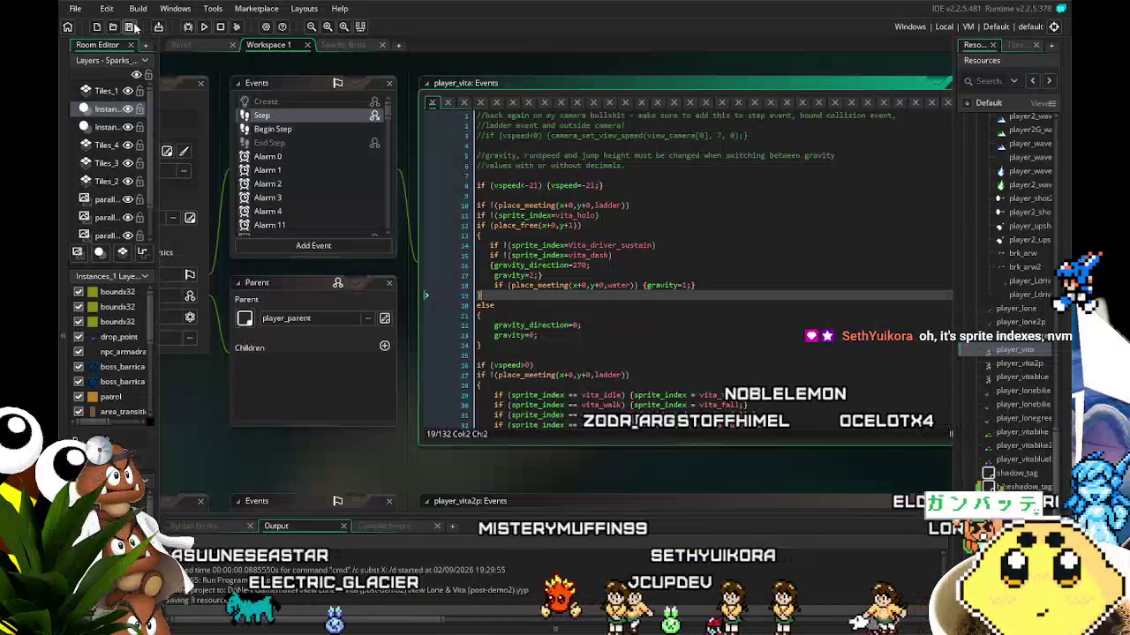
pyautogui.click(130, 28)
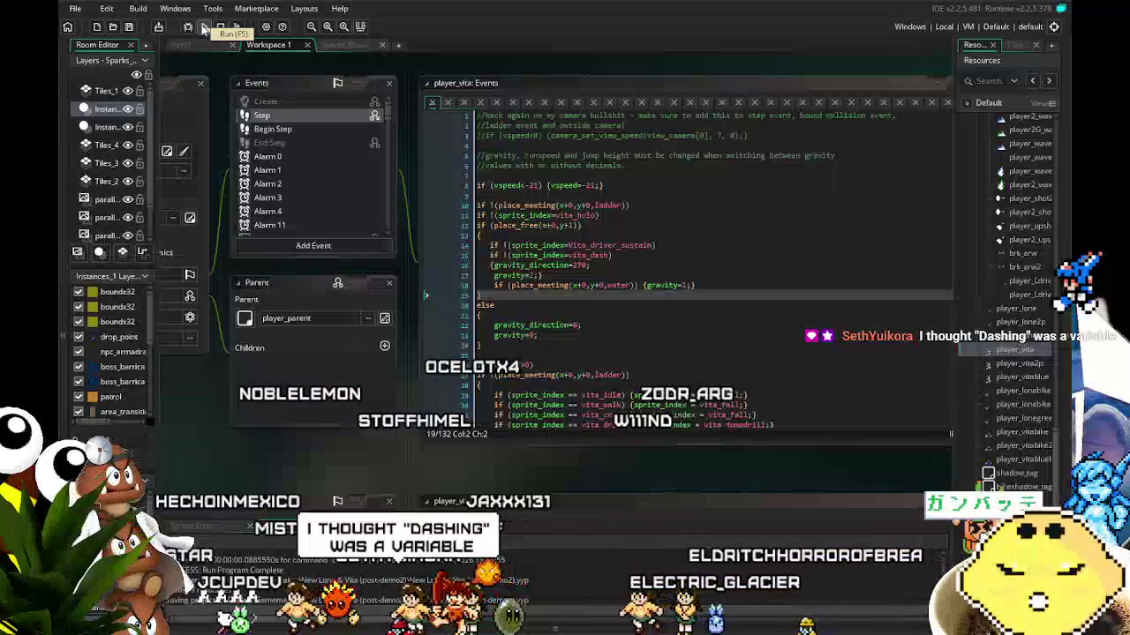
# - Save the project with the Vita_driver_sustain gravity exception in the Step event
pyautogui.moveTo(215, 80); pyautogui.dragTo(200, 97)
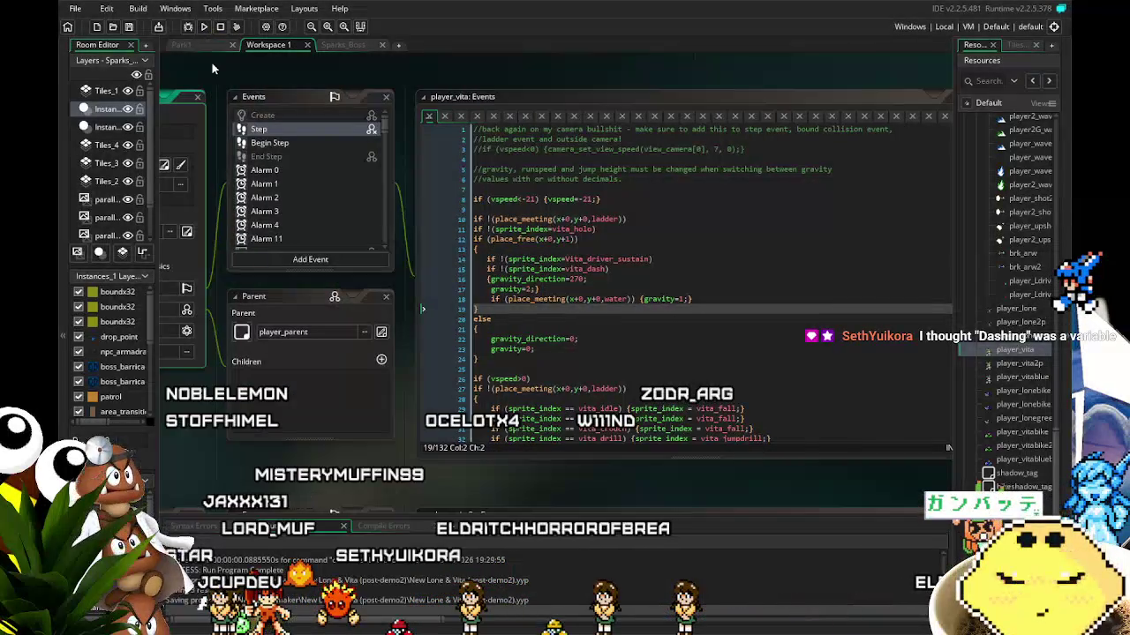